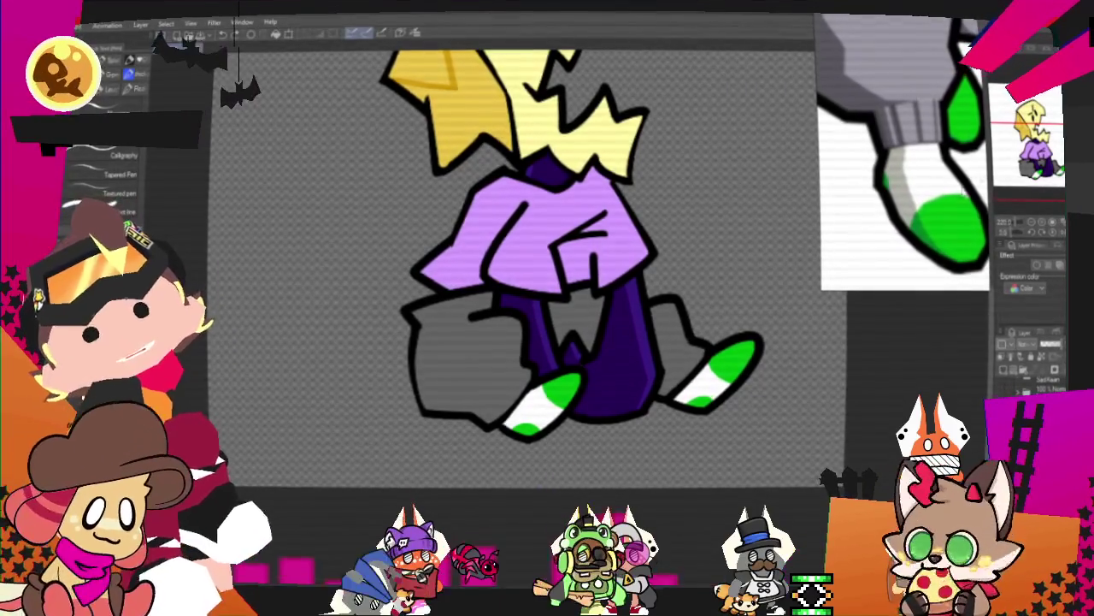
Paint a light grey highlight stroke across the flat grey sleeve
scroll(513, 257, up, 5)
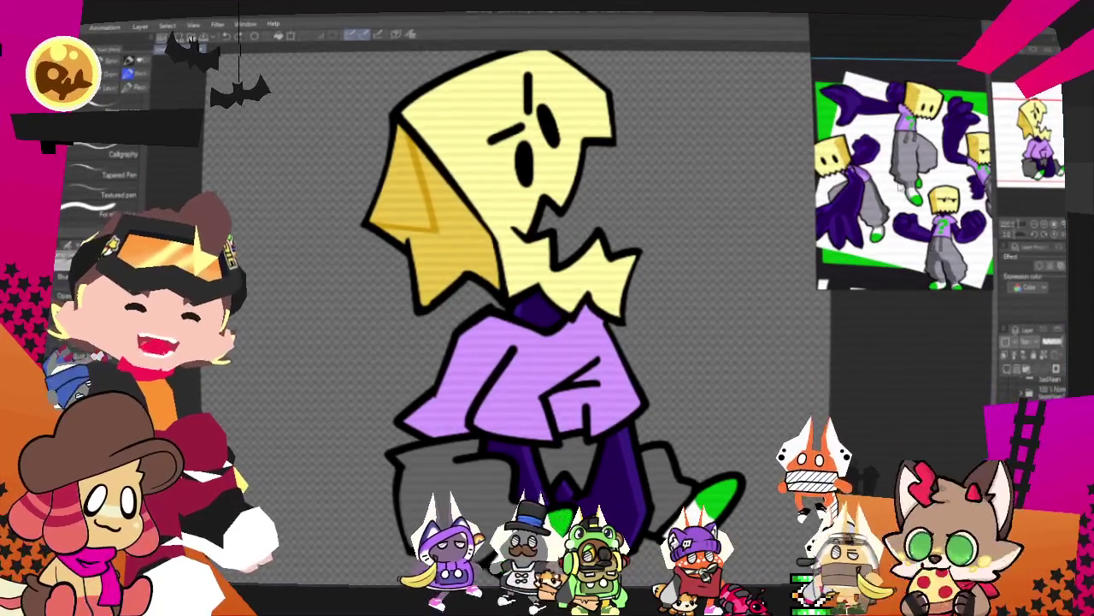
scroll(898, 184, up, 5)
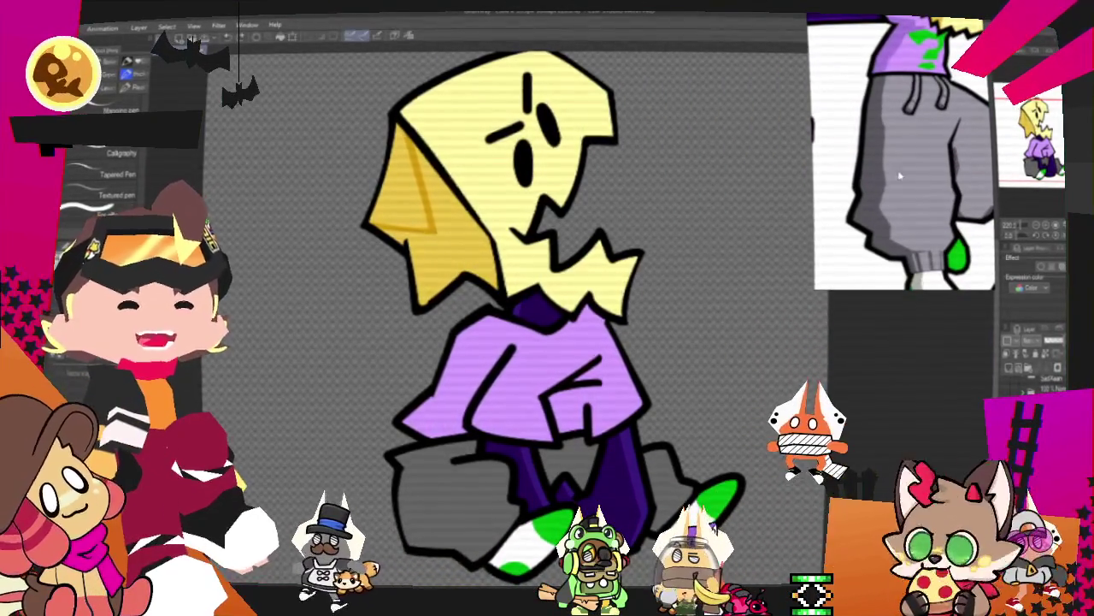
scroll(339, 364, down, 3)
scroll(339, 364, up, 2)
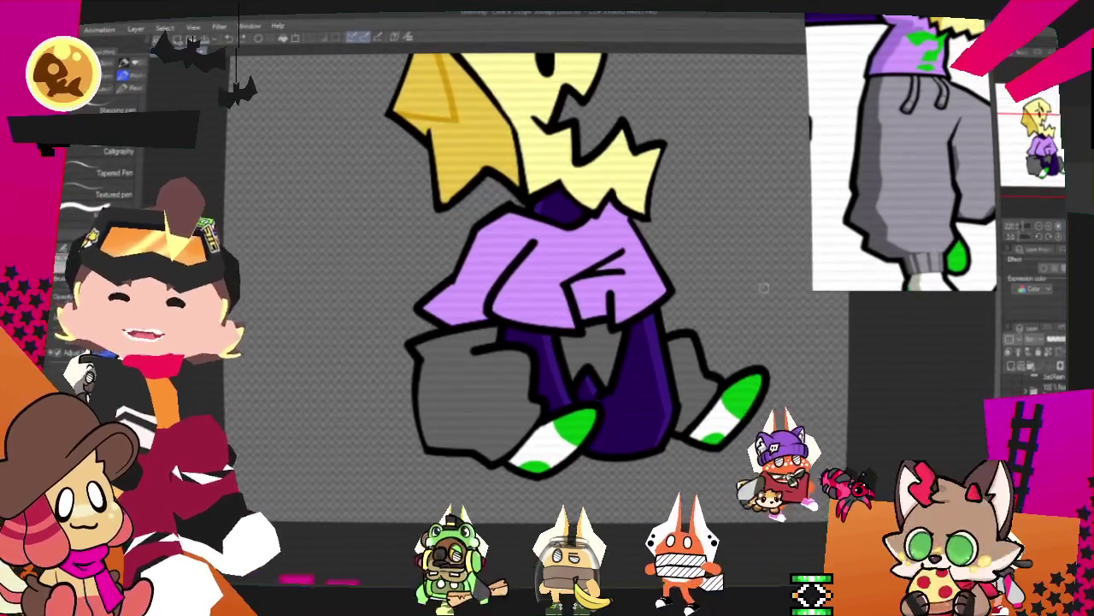
mouse_move(526, 398)
mouse_down()
mouse_move(477, 428)
mouse_move(477, 346)
mouse_up()
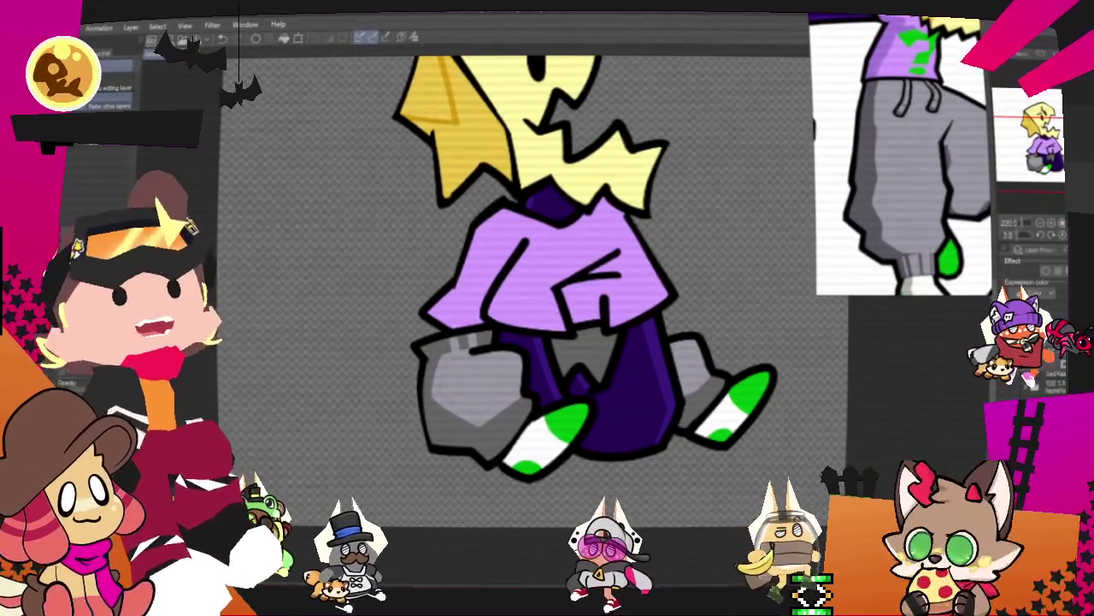
Switch to the Pen tool (P) for lighter grey shading and cuff bands on the sleeves
key(p)
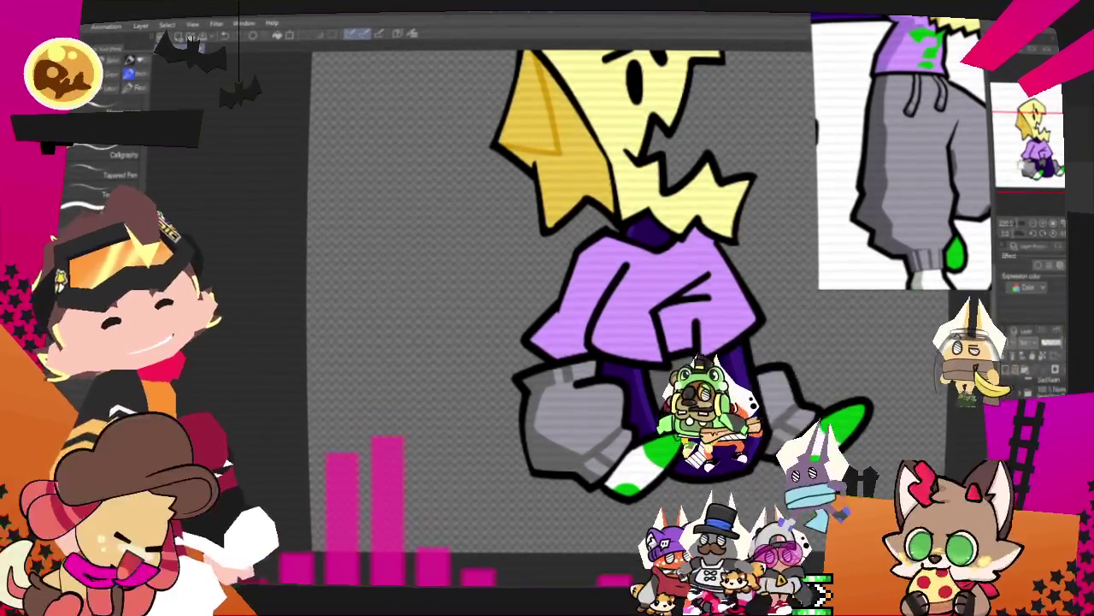
Zoom the canvas in and out to inspect the character drawing
scroll(564, 308, down, 3)
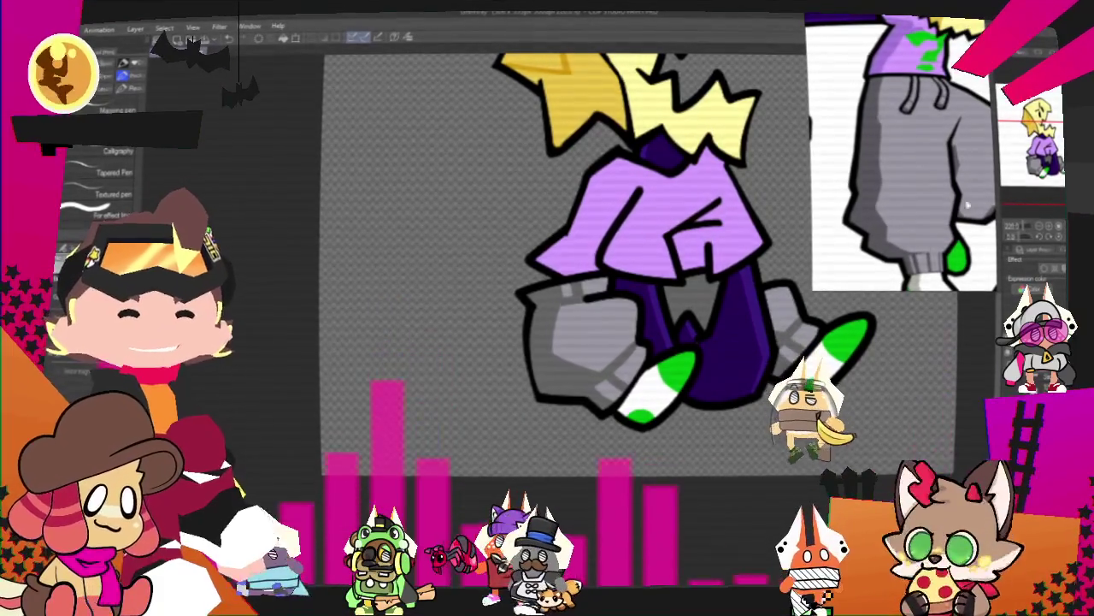
scroll(564, 308, up, 5)
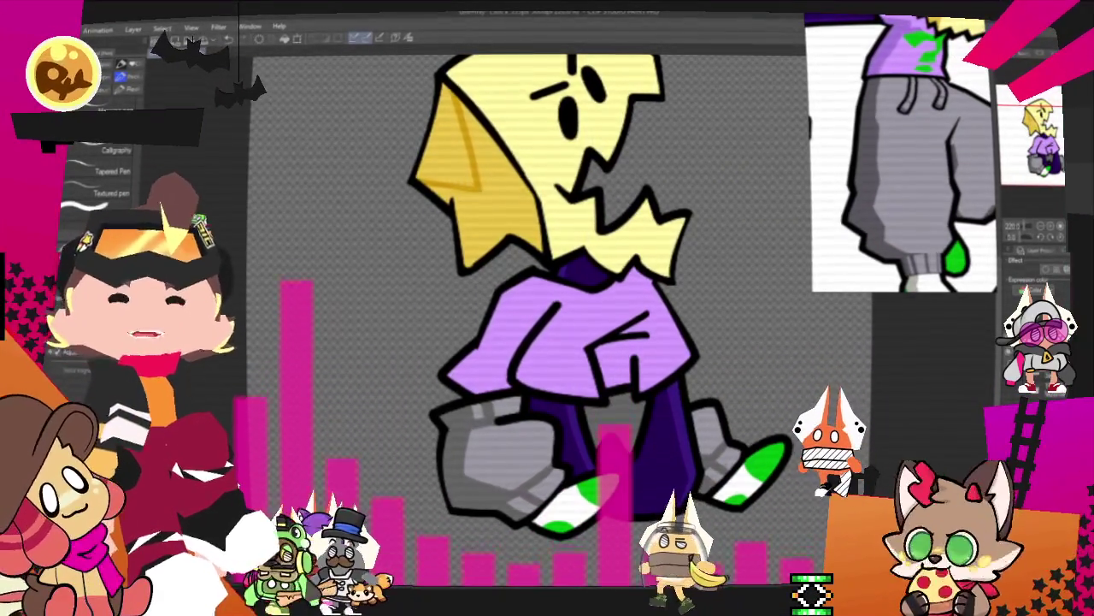
scroll(596, 262, down, 3)
scroll(897, 151, up, 3)
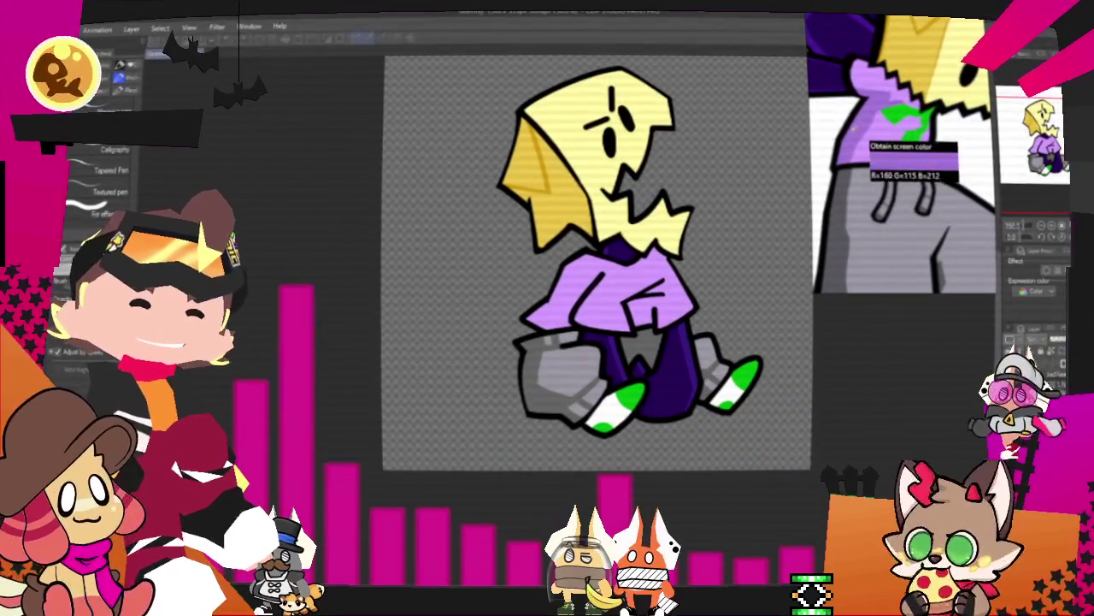
scroll(642, 257, up, 2)
scroll(592, 277, up, 2)
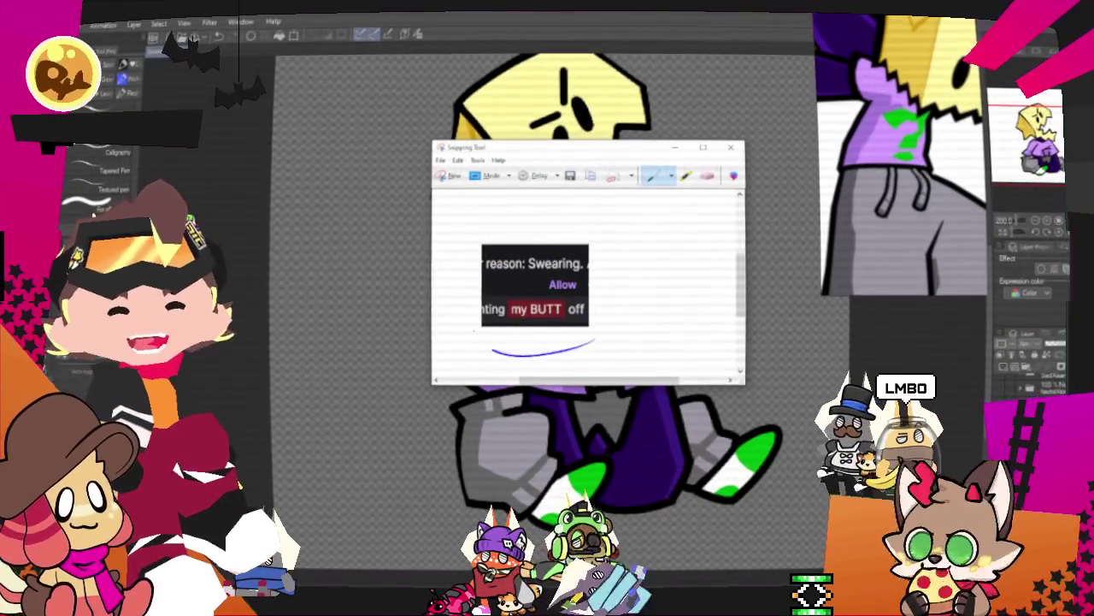
Draw blue arrows and marks pointing at the circled chat message in the snip
mouse_move(578, 201)
mouse_down()
mouse_move(578, 244)
mouse_move(662, 277)
mouse_up()
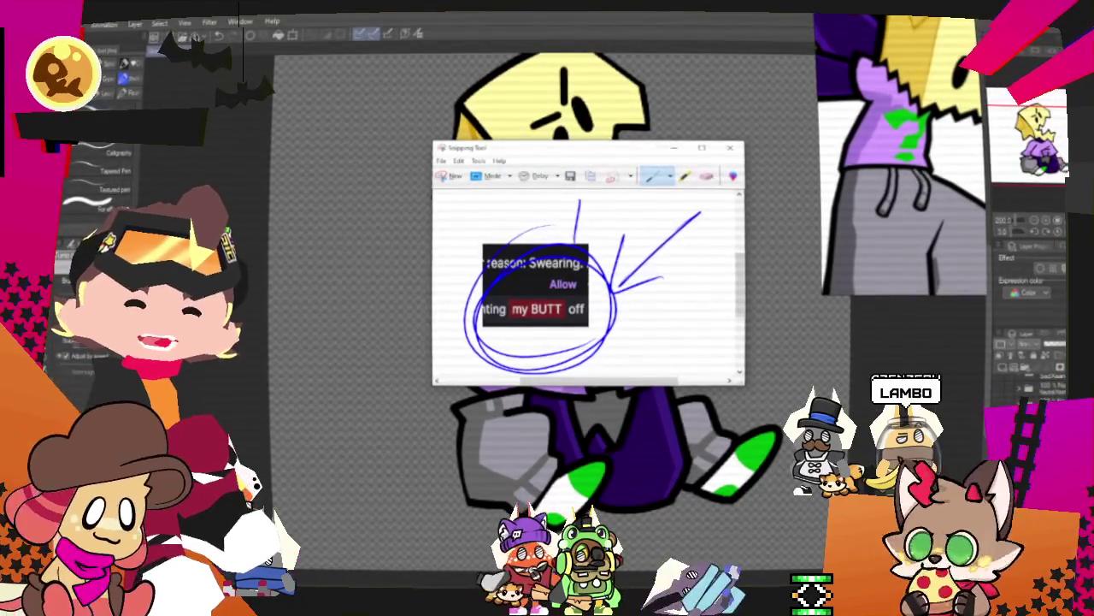
drag(611, 341, 633, 367)
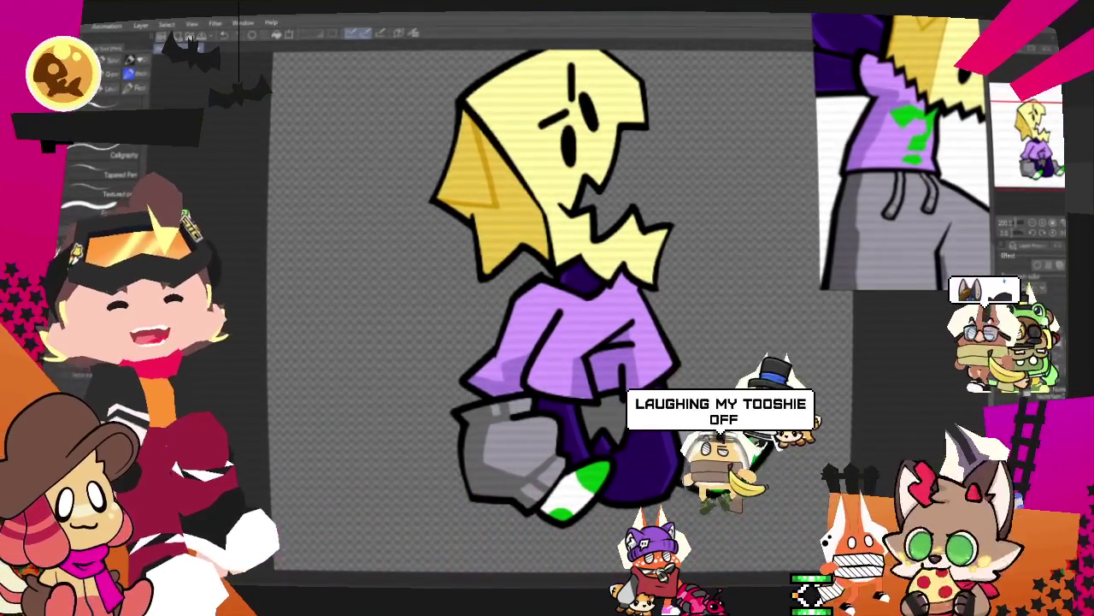
scroll(493, 476, down, 2)
scroll(492, 477, down, 2)
scroll(493, 476, up, 1)
scroll(492, 476, up, 1)
scroll(479, 472, up, 1)
scroll(466, 468, up, 1)
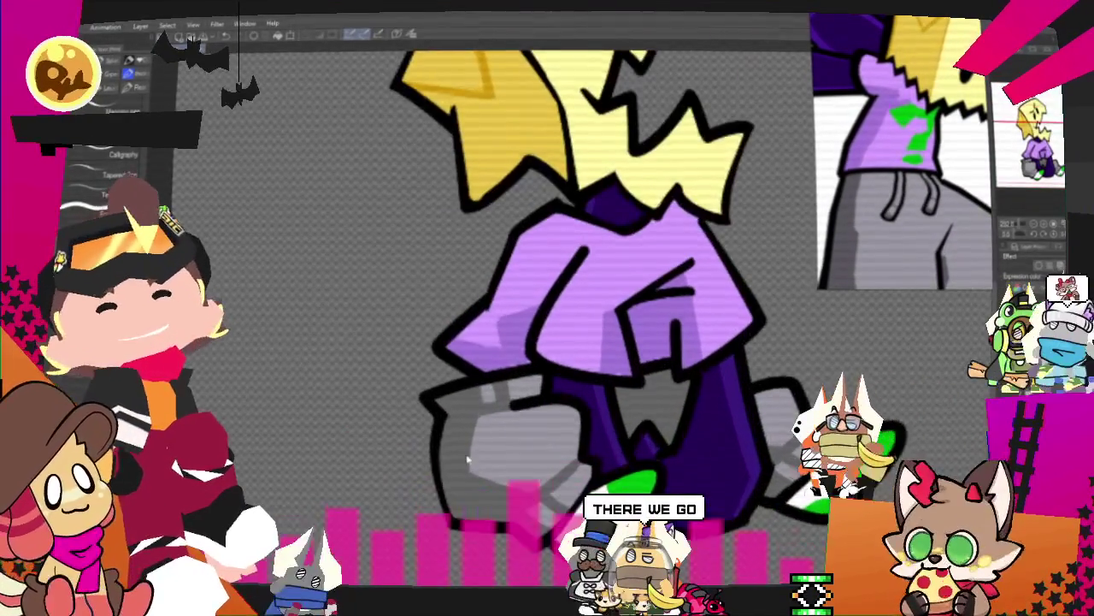
scroll(450, 462, up, 1)
scroll(410, 427, down, 1)
scroll(389, 402, down, 1)
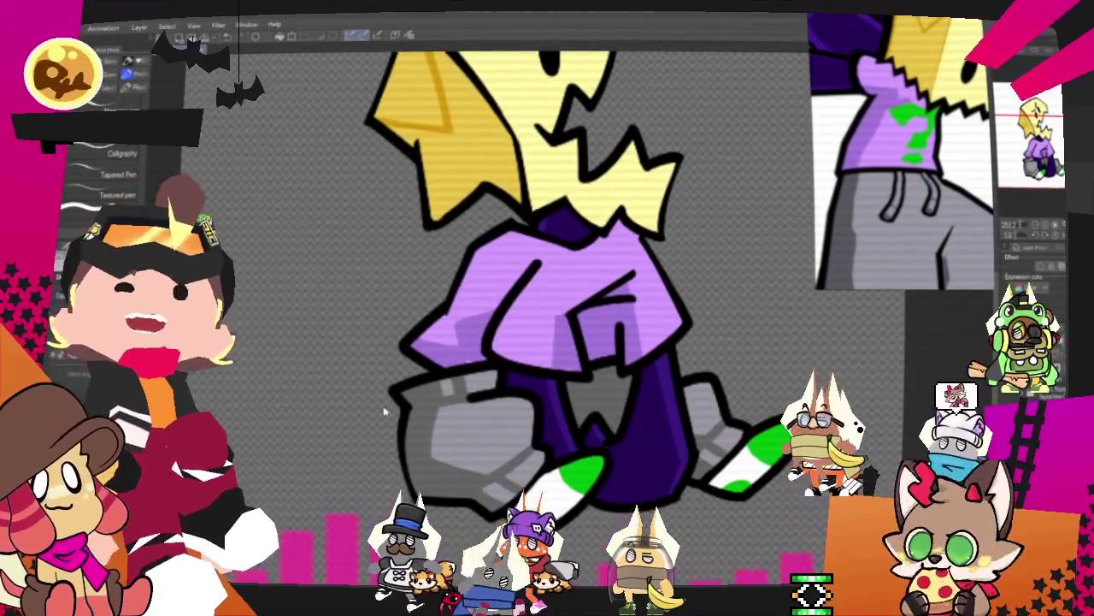
scroll(654, 235, down, 1)
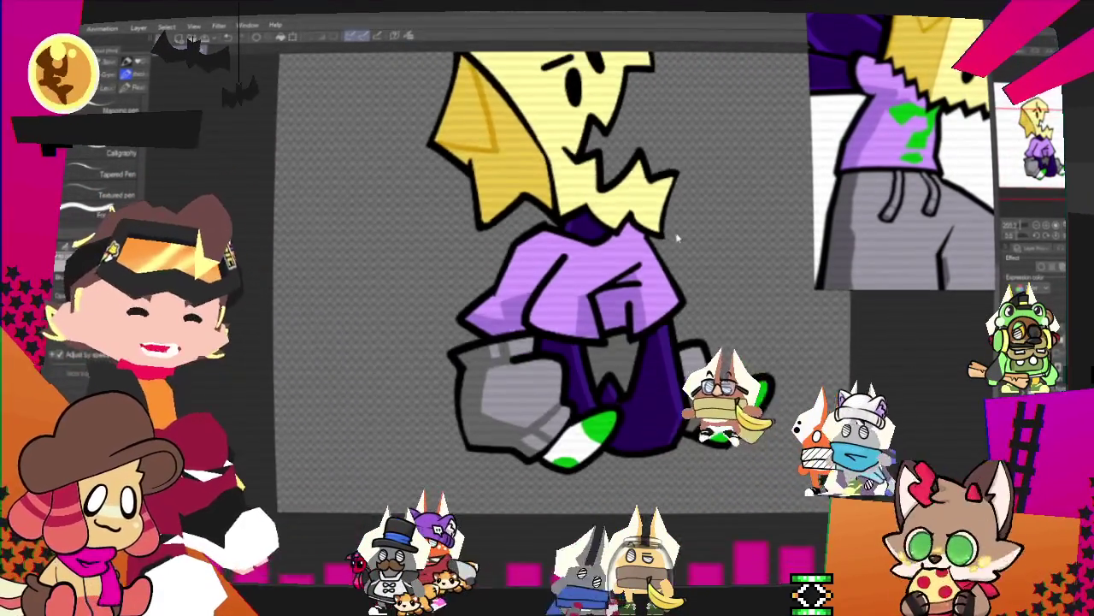
scroll(637, 240, down, 1)
scroll(631, 241, up, 1)
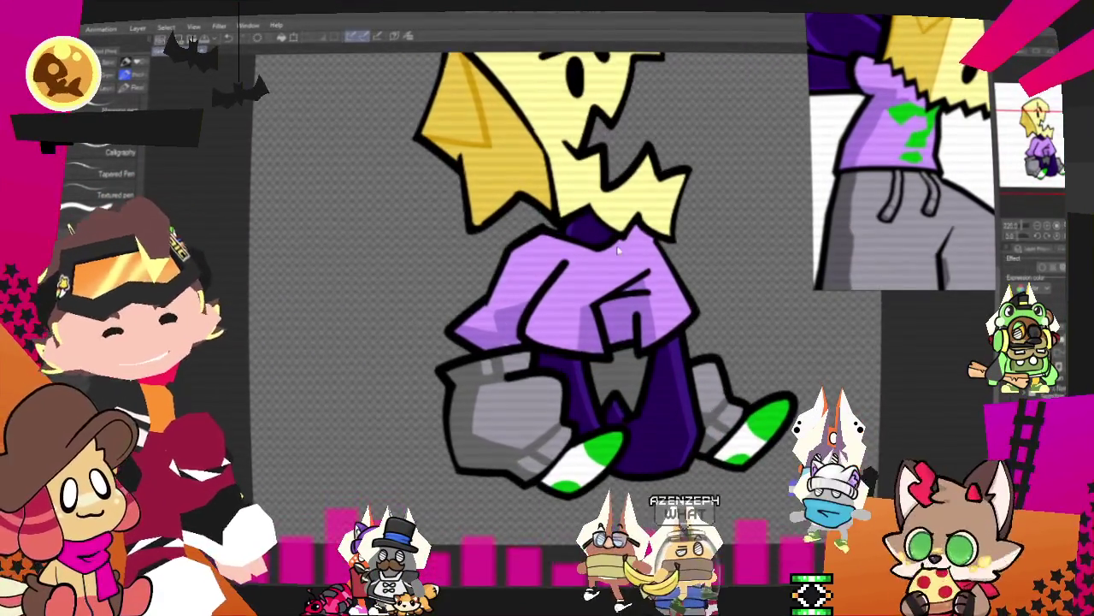
scroll(616, 269, up, 1)
scroll(614, 266, down, 1)
scroll(613, 256, down, 1)
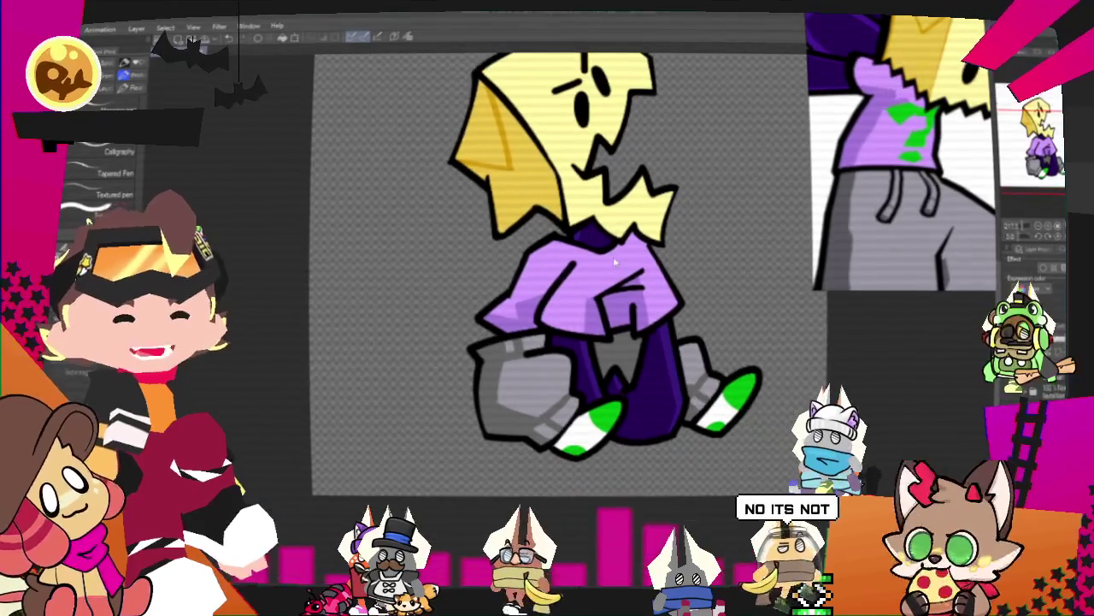
scroll(632, 261, up, 1)
scroll(646, 261, up, 1)
scroll(620, 267, up, 1)
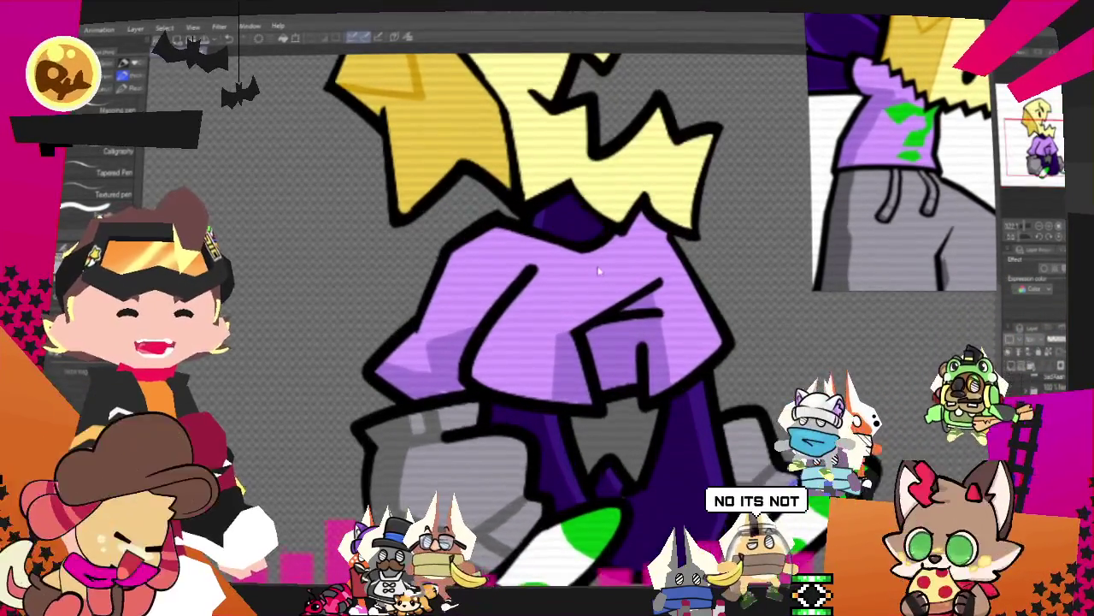
scroll(599, 273, up, 1)
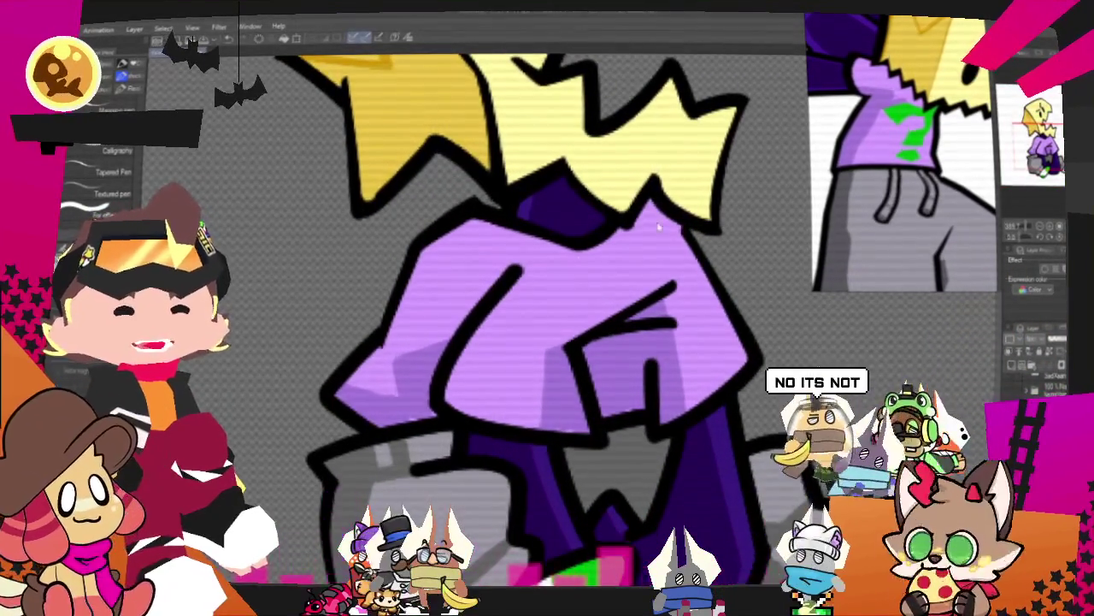
scroll(890, 112, up, 3)
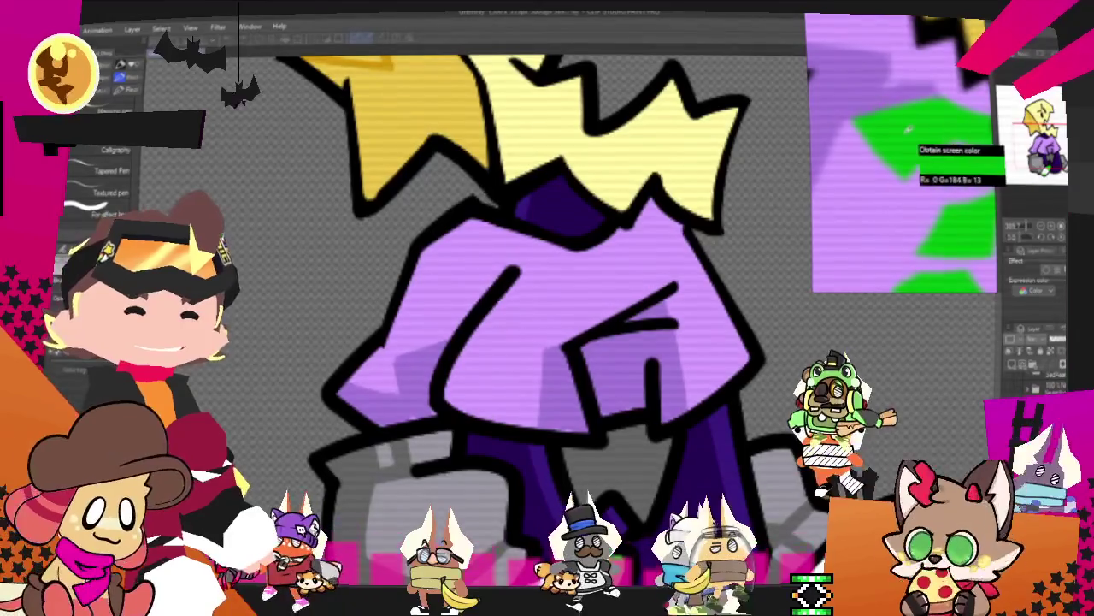
Zoom the reference out to the whole sheet and fit the canvas to the window with Ctrl+0
scroll(923, 148, down, 3)
scroll(923, 148, down, 2)
scroll(838, 126, down, 2)
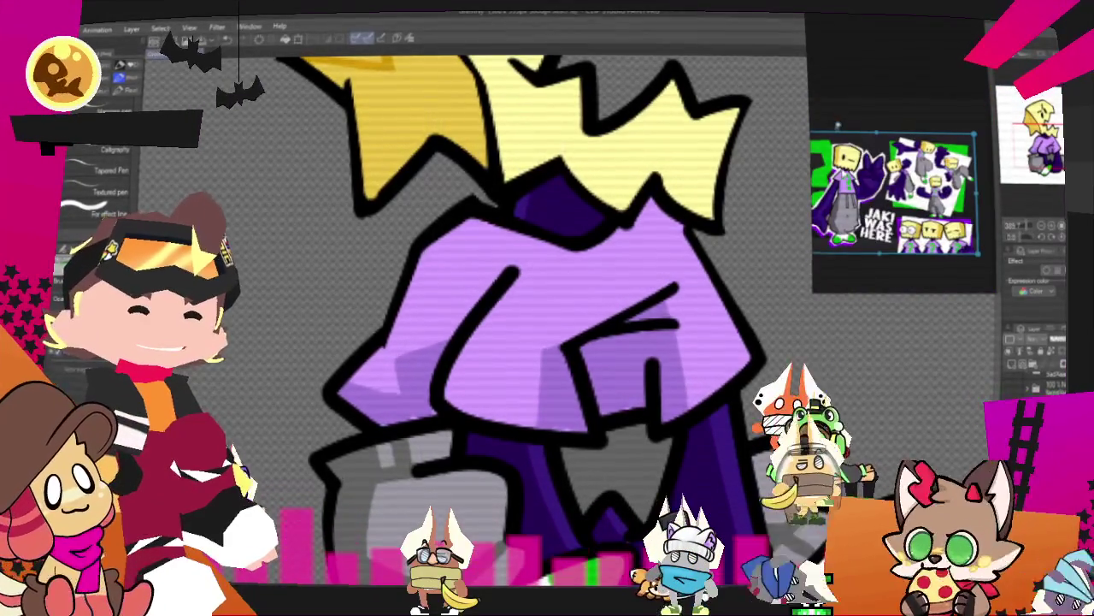
scroll(837, 126, up, 3)
scroll(889, 96, down, 3)
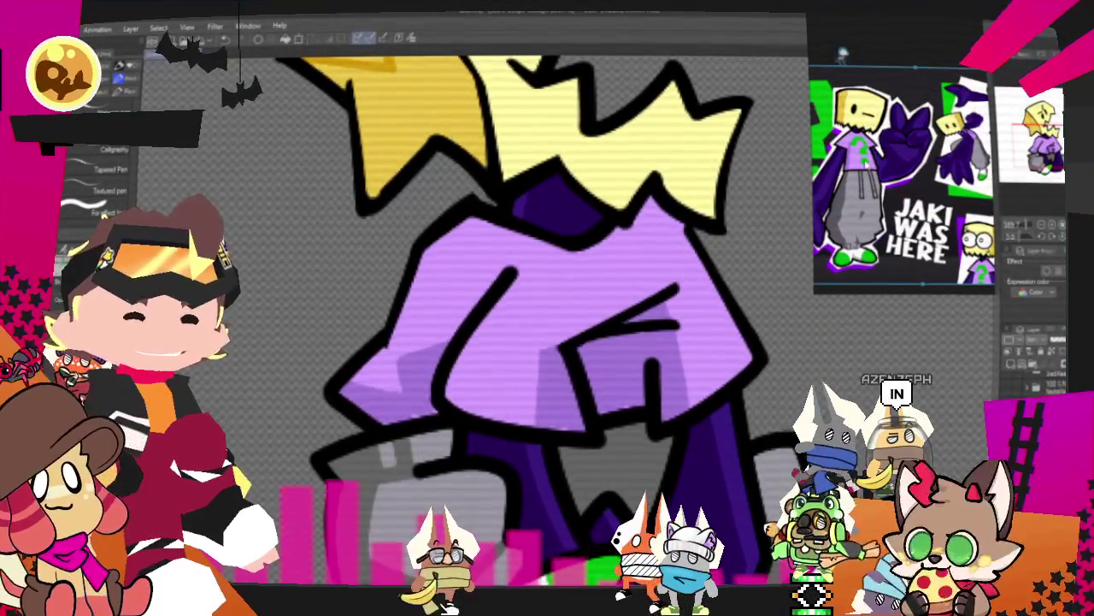
key(ctrl+0)
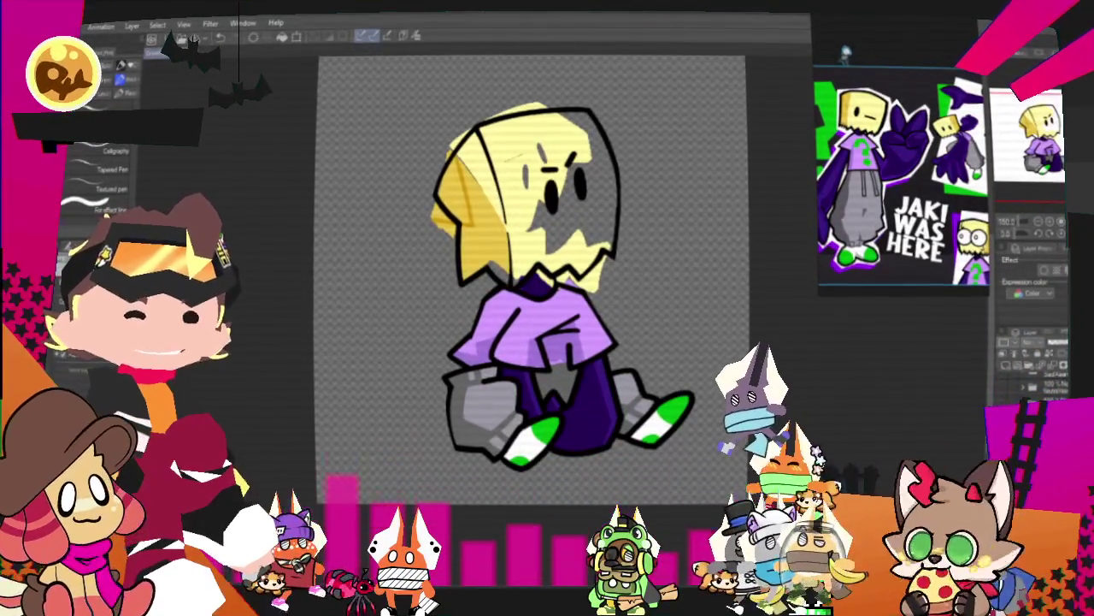
scroll(647, 287, up, 1)
scroll(382, 264, up, 1)
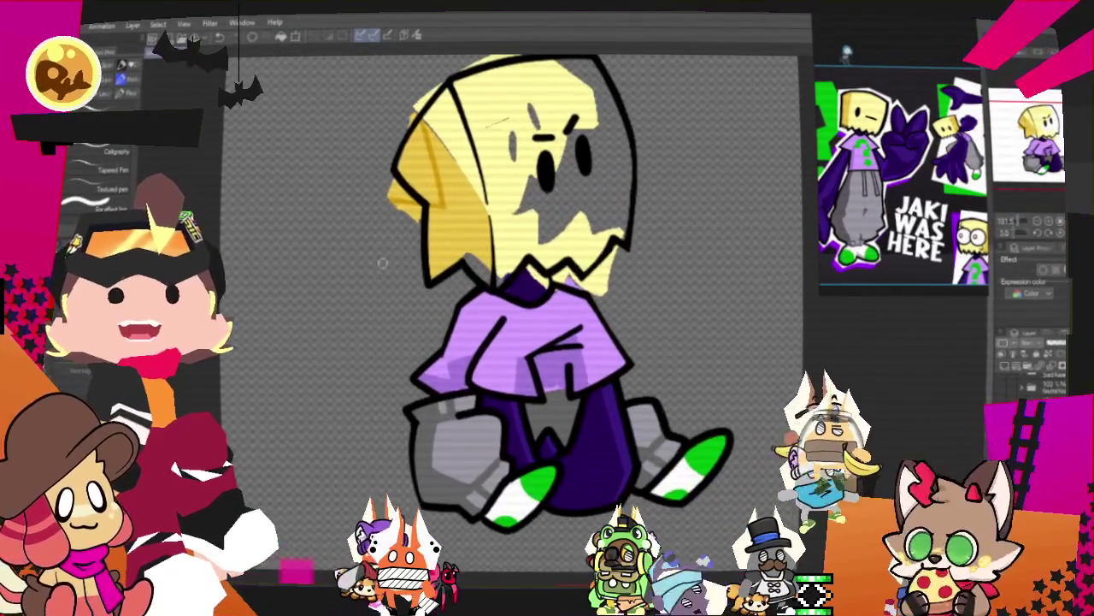
Zoom in on the yellow paper-bag head and pan so it is fully framed
scroll(443, 316, up, 1)
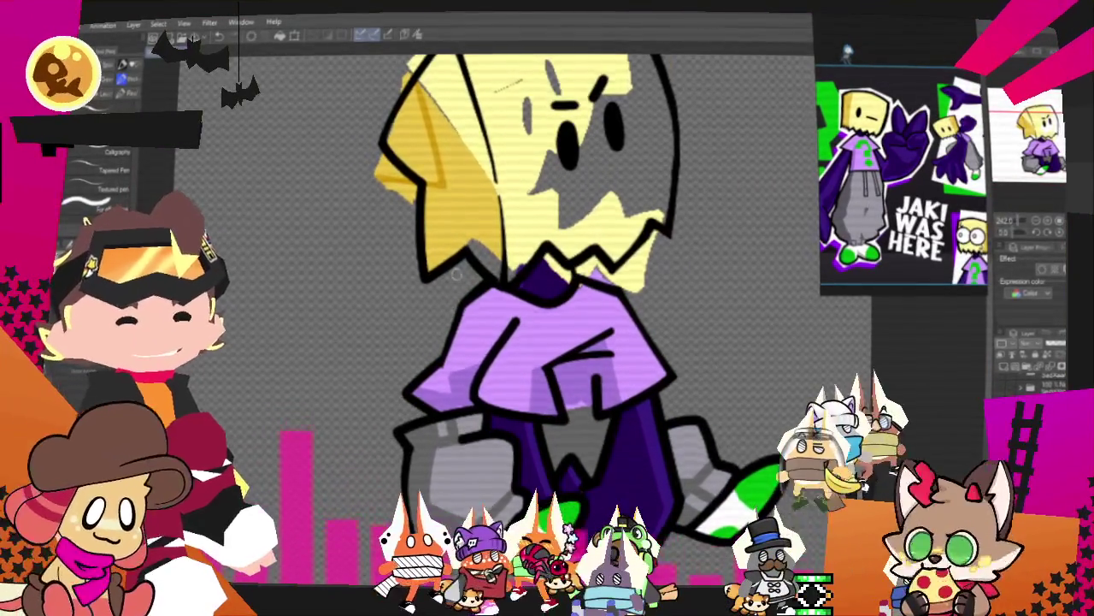
scroll(458, 278, up, 1)
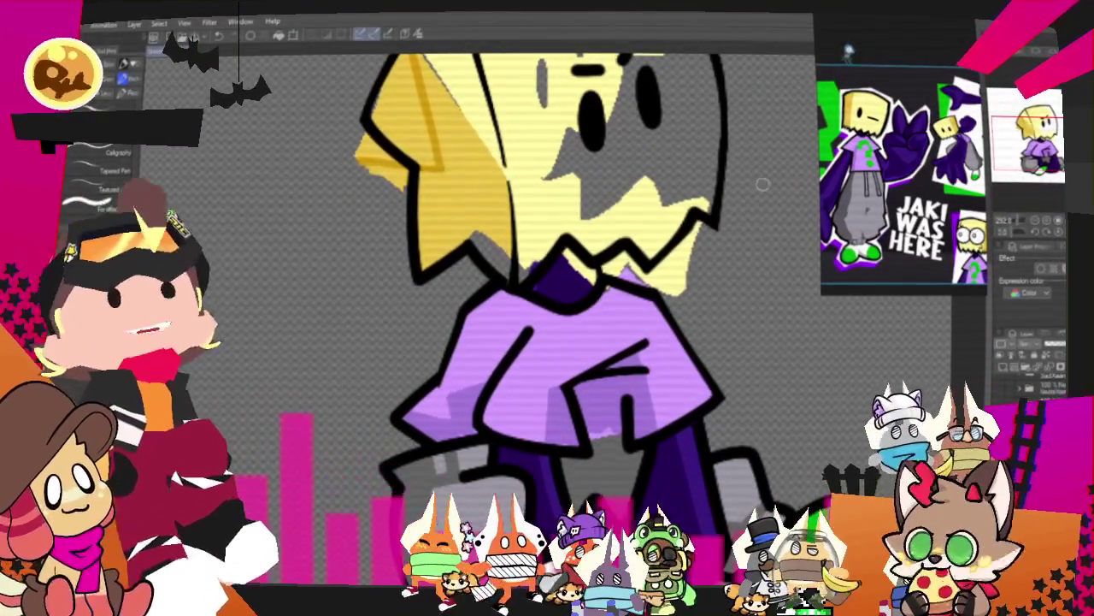
drag(720, 197, 694, 278)
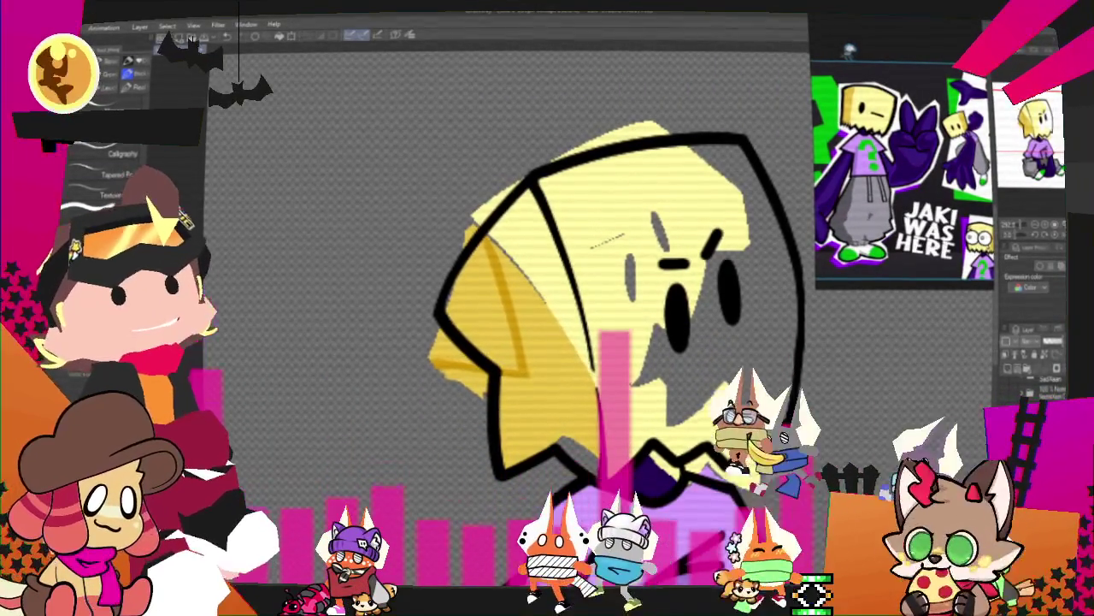
Shade the head's left panel darker and fill the grey gap in the lower face yellow
key(e)
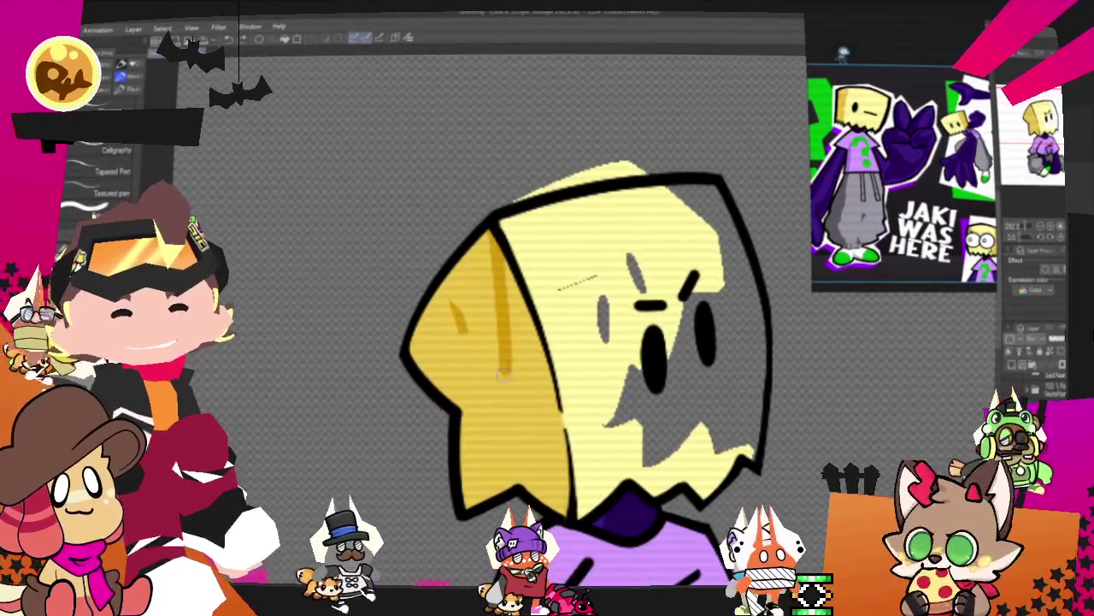
drag(496, 246, 506, 389)
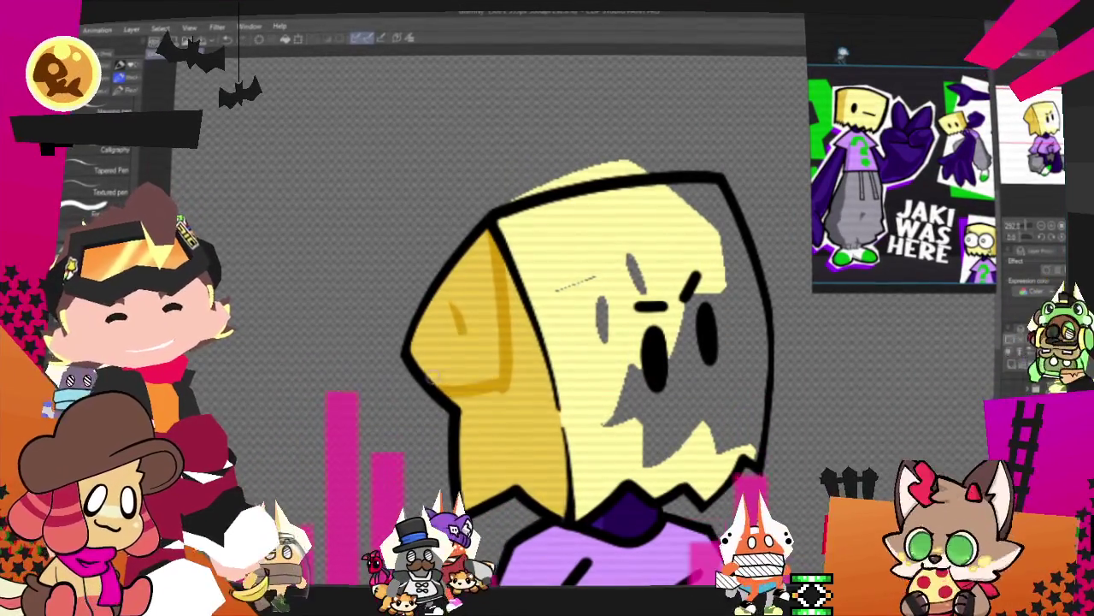
drag(436, 376, 513, 376)
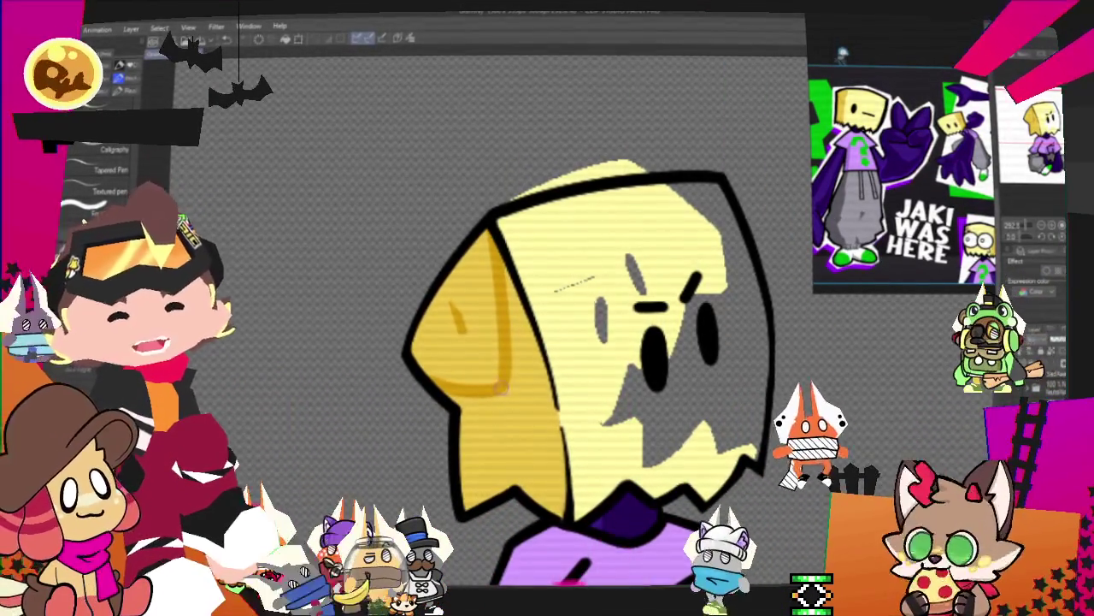
drag(458, 316, 505, 380)
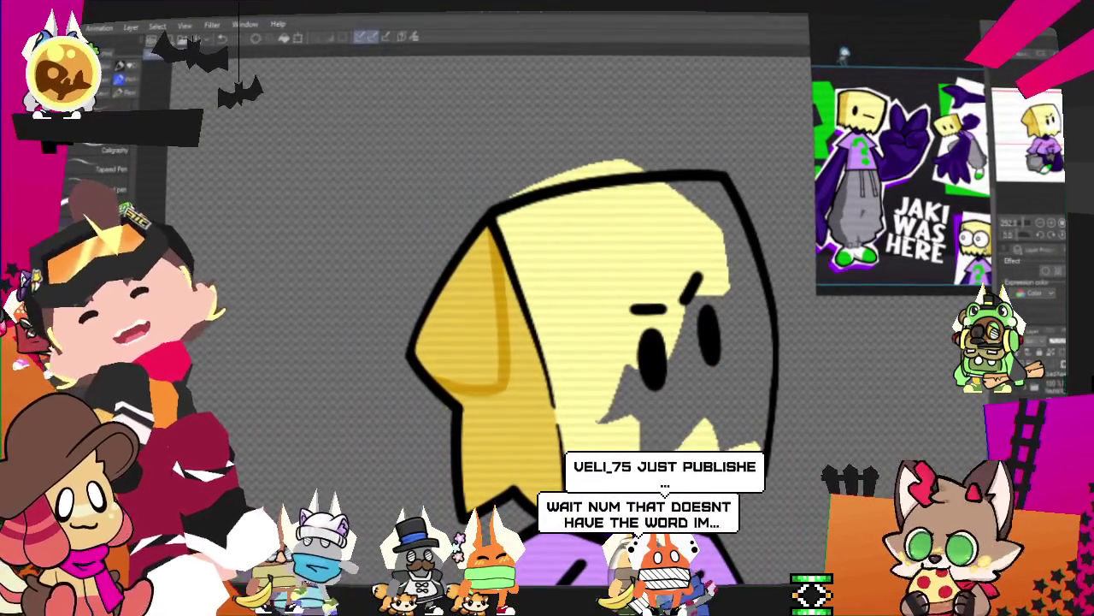
click(720, 377)
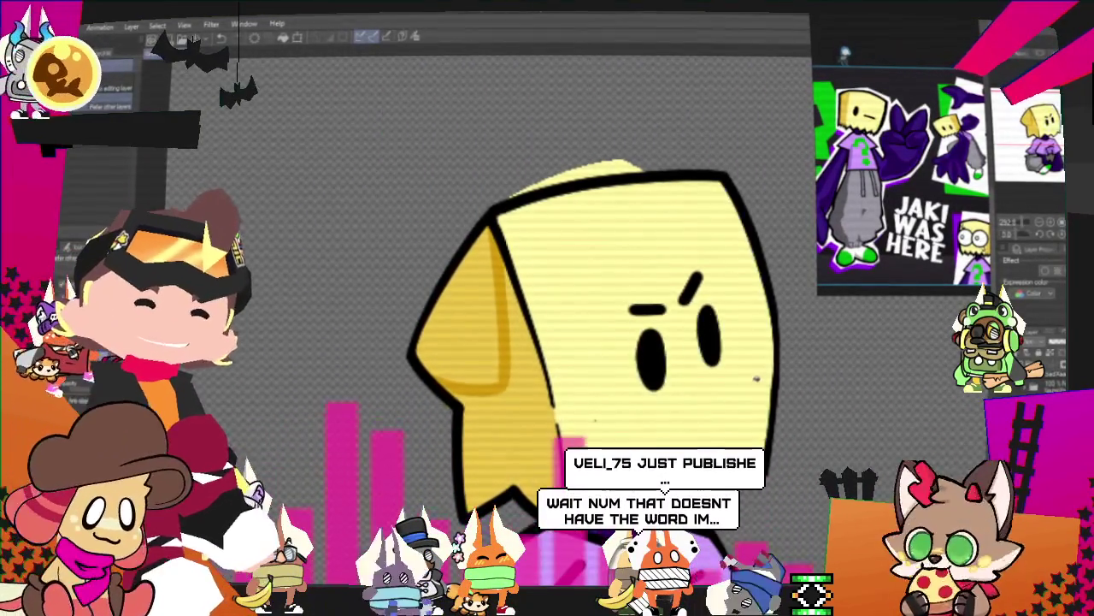
Undo the stray light-yellow stroke above the head's outline
key(p)
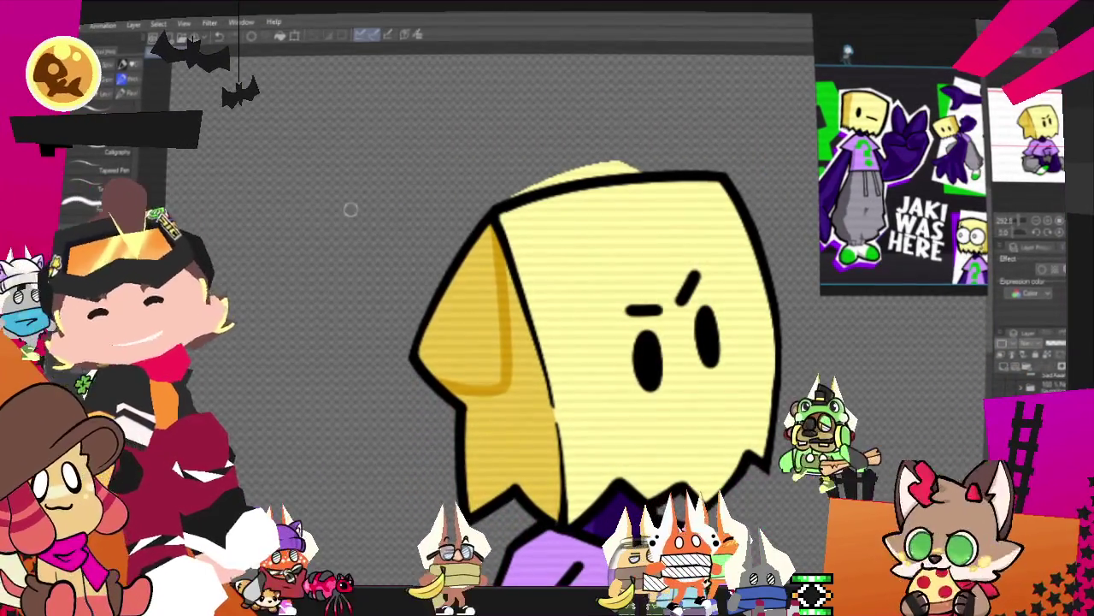
key(ctrl+z)
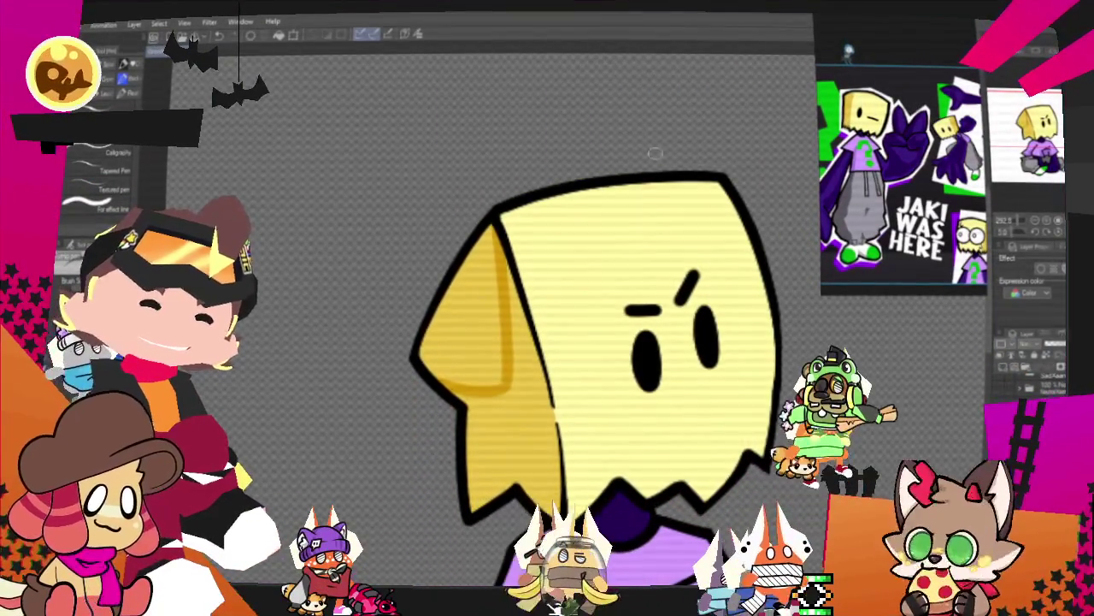
scroll(581, 325, down, 2)
scroll(582, 324, down, 2)
scroll(581, 325, down, 2)
scroll(582, 325, down, 2)
scroll(581, 325, up, 3)
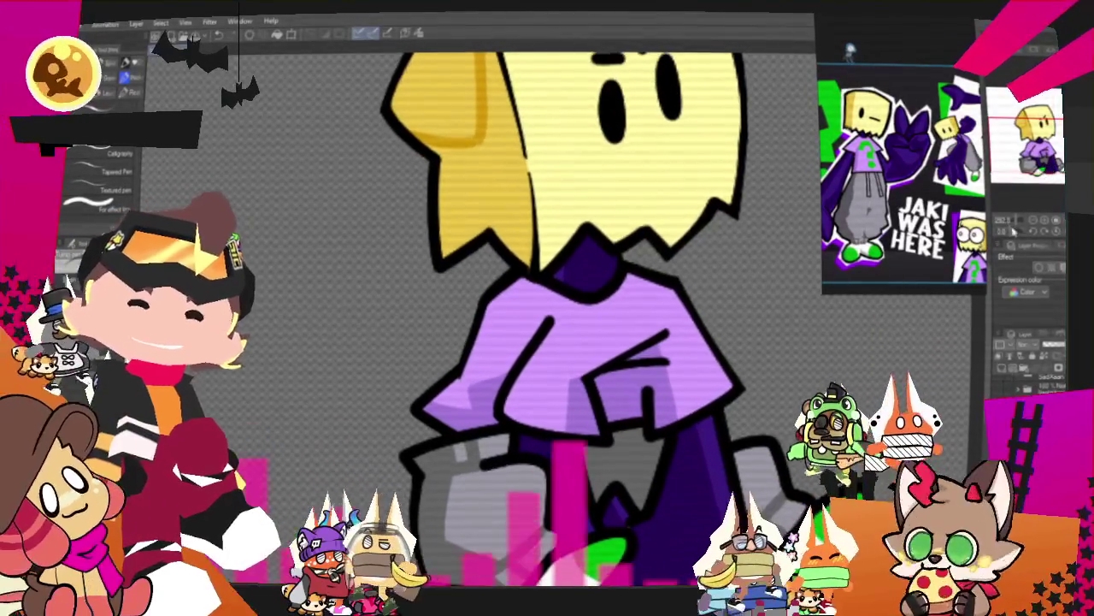
Fit the whole character in the window and center it lower and further right
key(ctrl+0)
drag(589, 401, 603, 427)
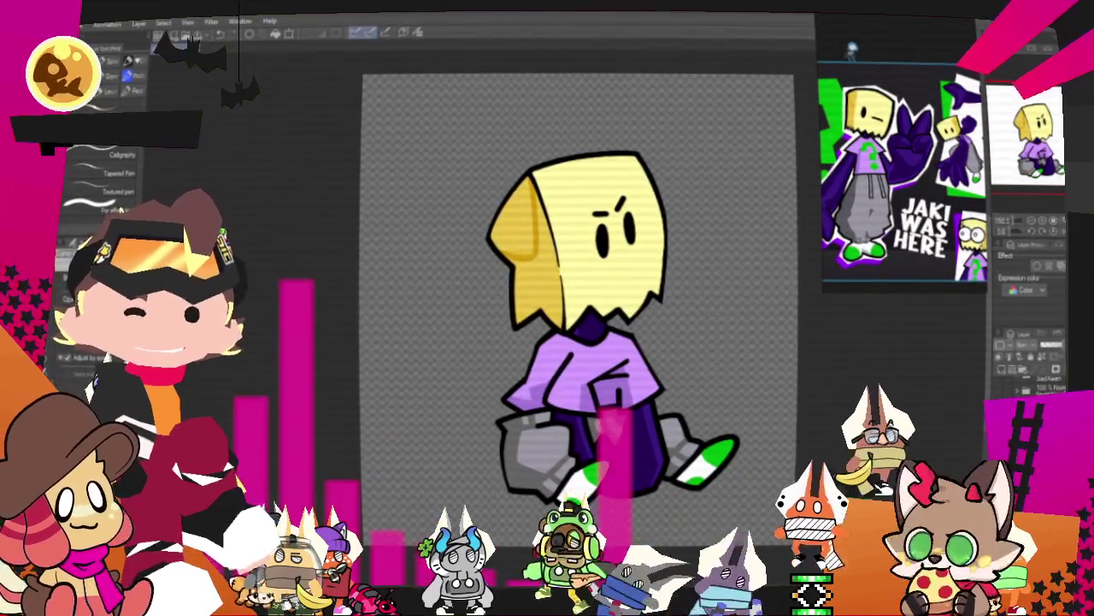
drag(589, 342, 621, 403)
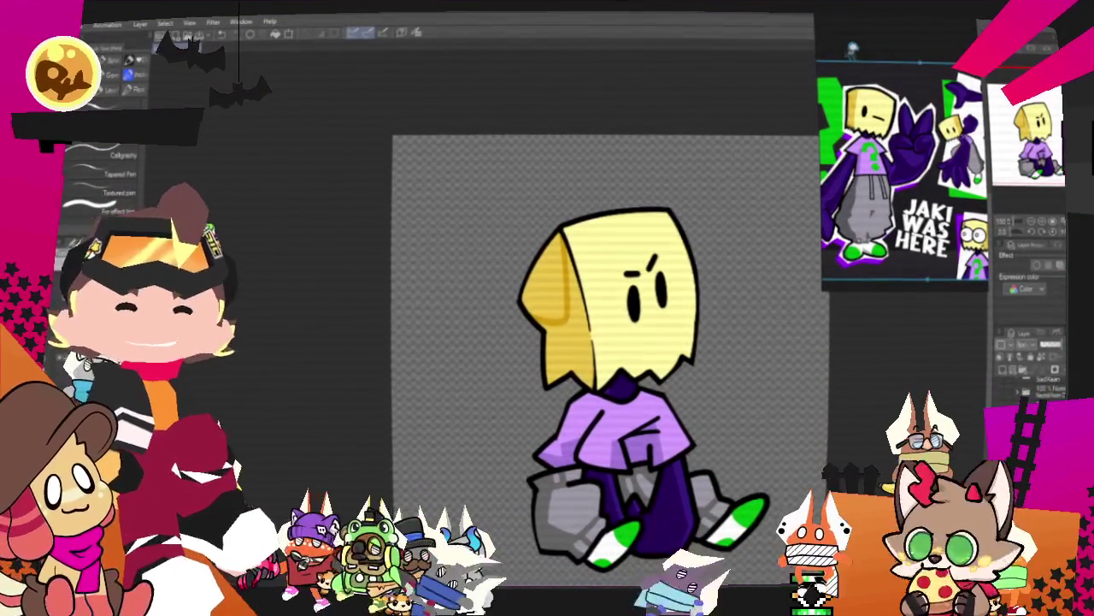
scroll(604, 342, down, 2)
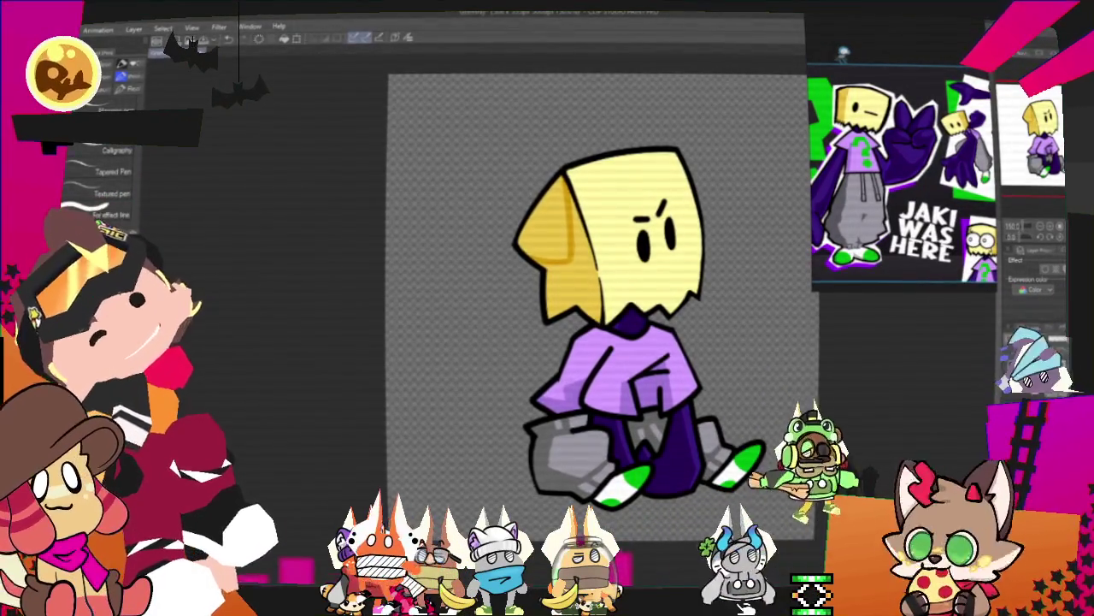
Shift the view slightly left and zoom toward the purple legs and grey-and-green shoes
drag(598, 299, 577, 296)
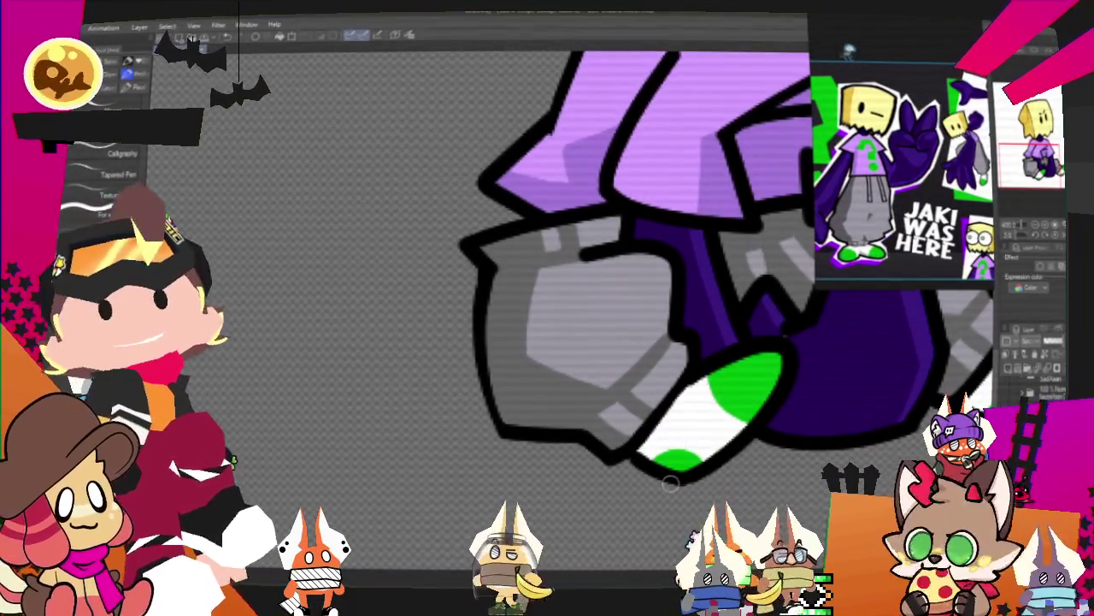
scroll(560, 282, down, 3)
Zoom out until the whole character, with its zigzag-mouthed head, fits on screen
scroll(560, 282, down, 3)
scroll(560, 282, up, 2)
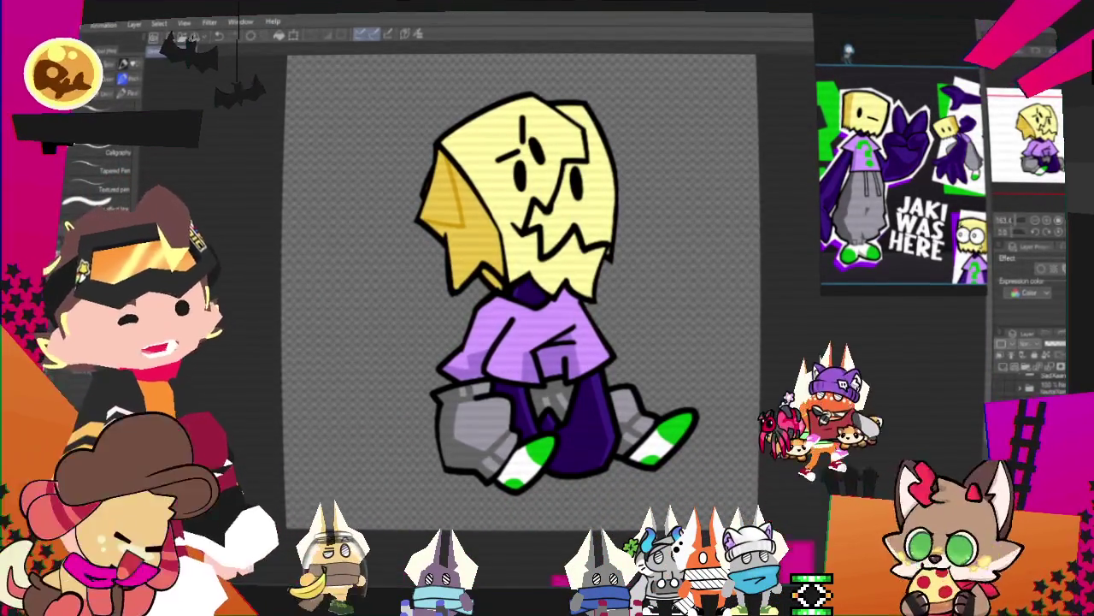
scroll(616, 411, down, 1)
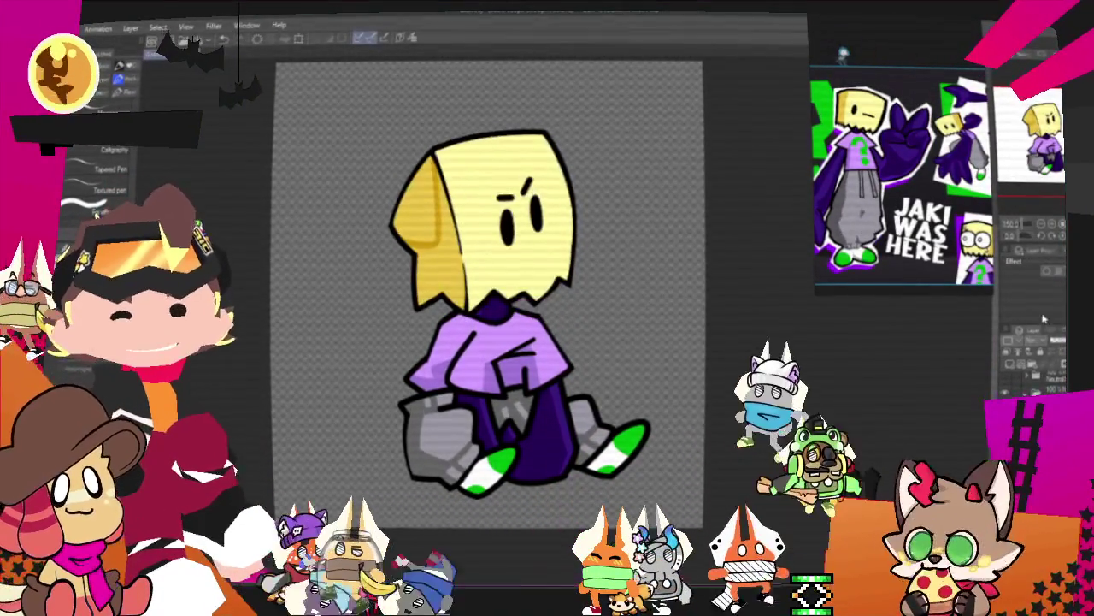
Flip the canvas horizontally to check the drawing in mirror view
key(h)
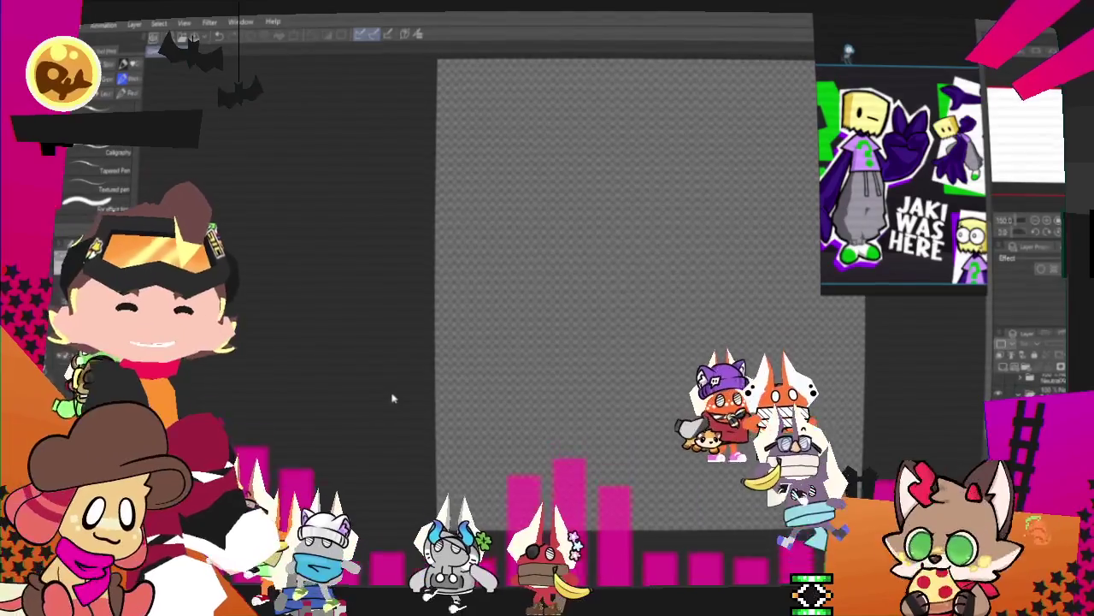
scroll(515, 401, down, 2)
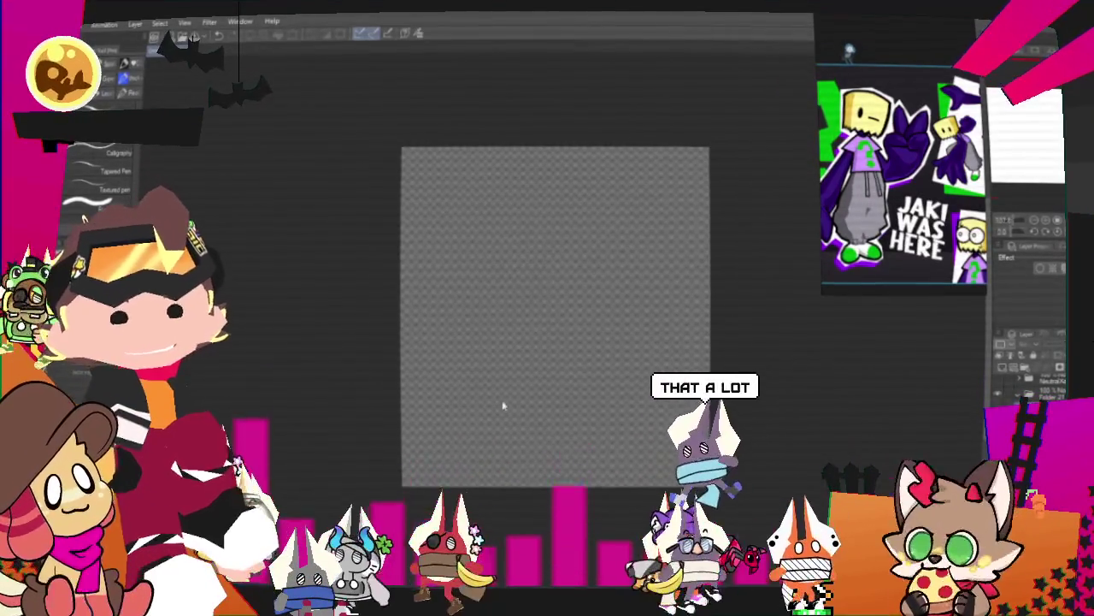
scroll(515, 401, up, 1)
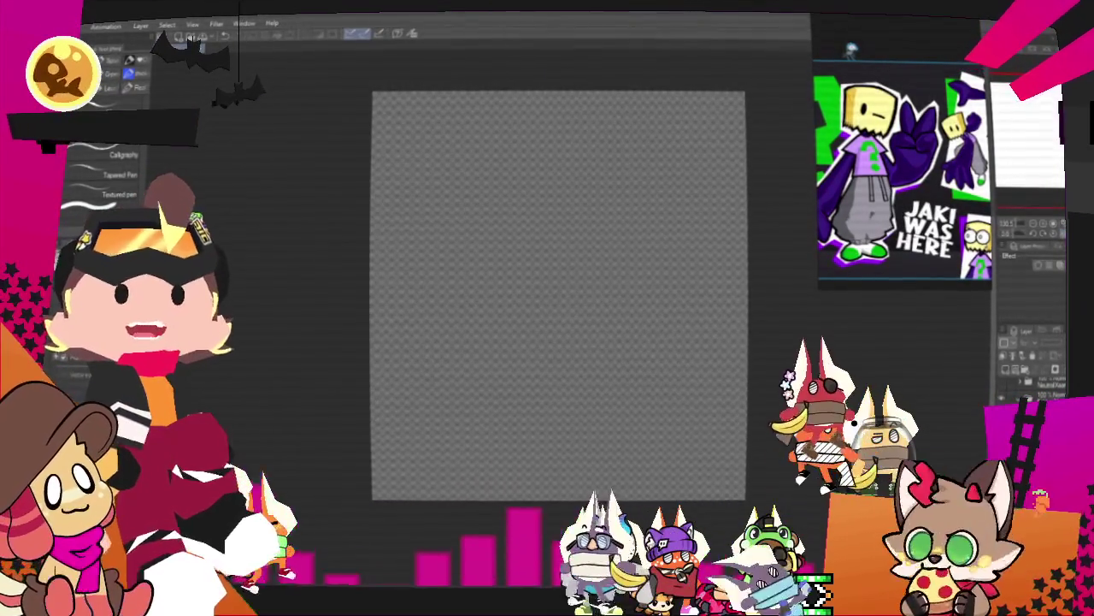
scroll(579, 362, down, 2)
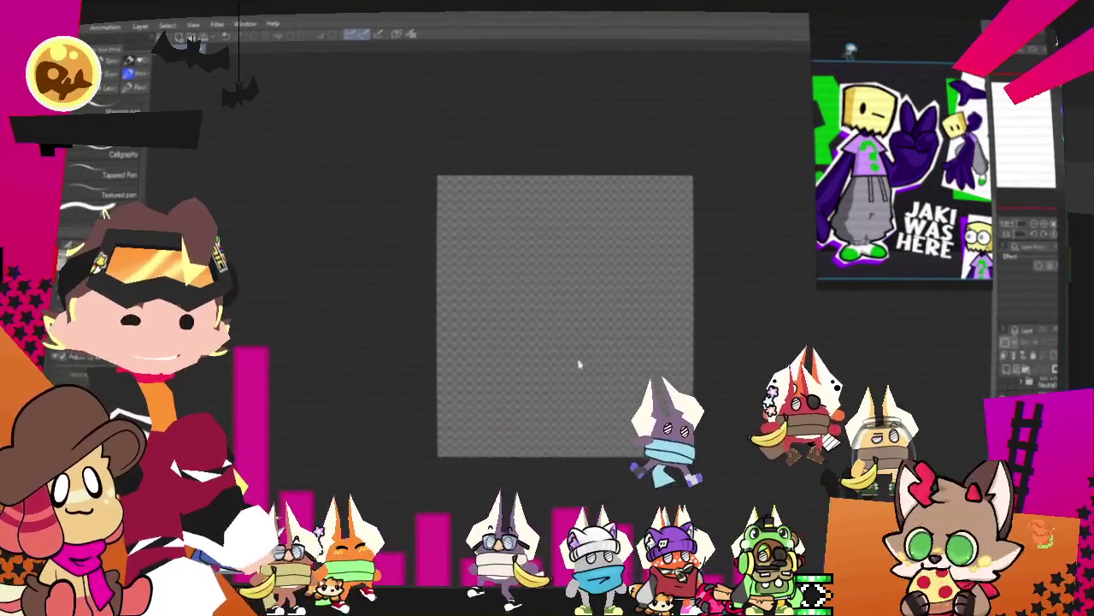
Scroll the view over the purple wolf drawing and the blue-haired reference sheet
scroll(636, 371, up, 2)
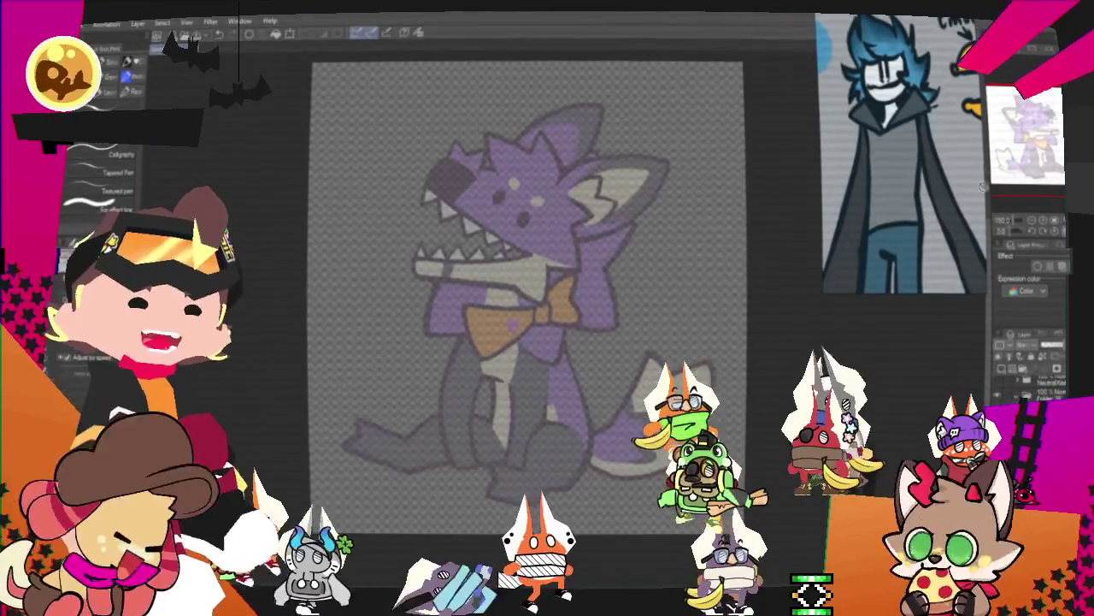
scroll(910, 118, down, 3)
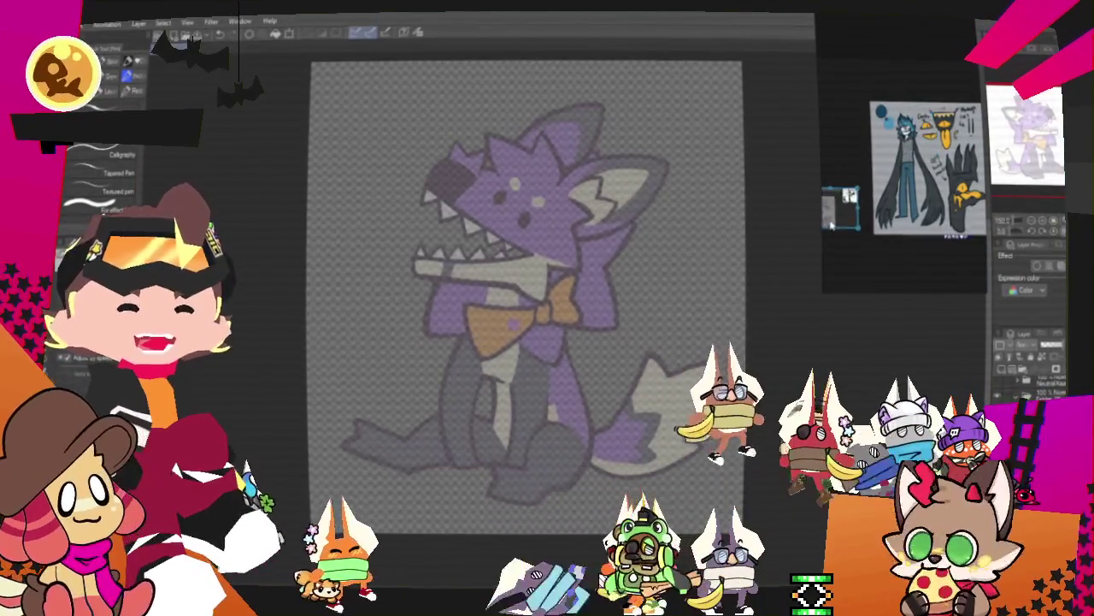
Switch the Sub View to another image and zoom in on the blue-haired character sketches
click(853, 217)
scroll(910, 163, up, 3)
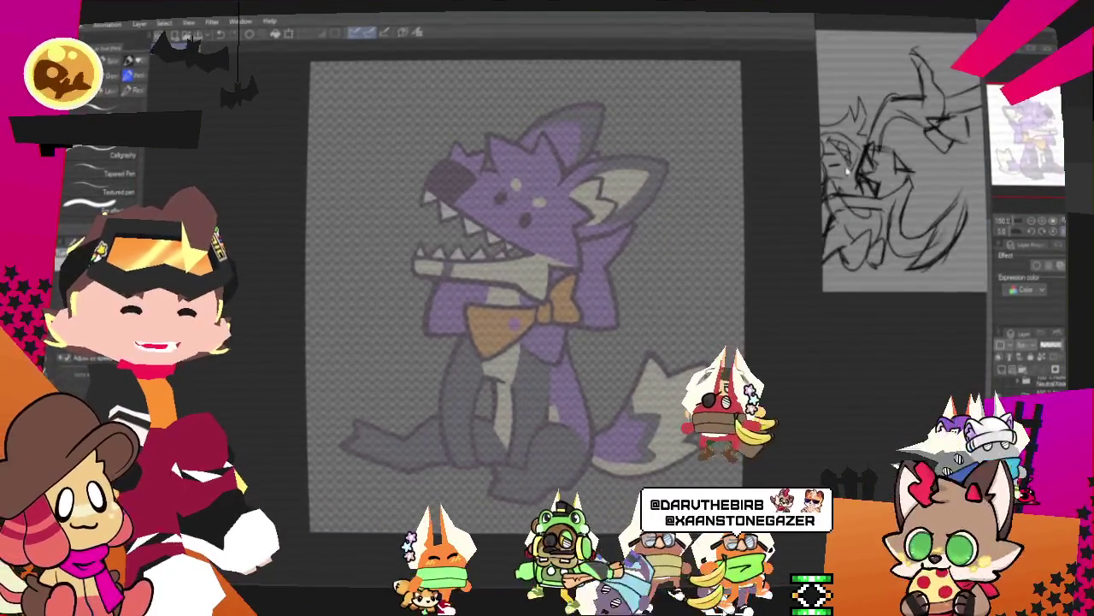
scroll(910, 171, down, 3)
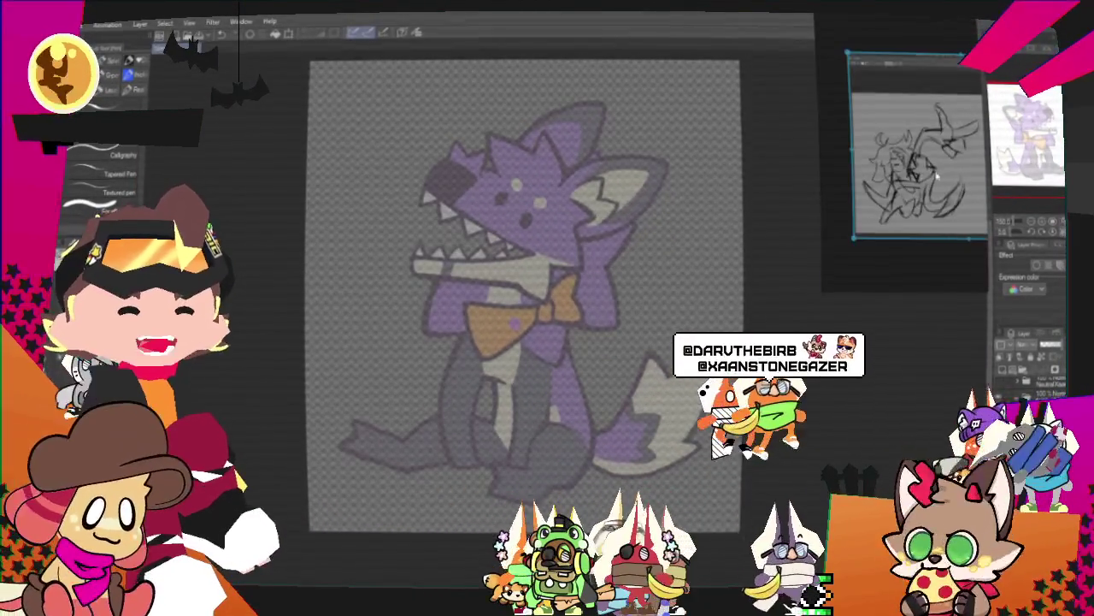
scroll(905, 158, up, 3)
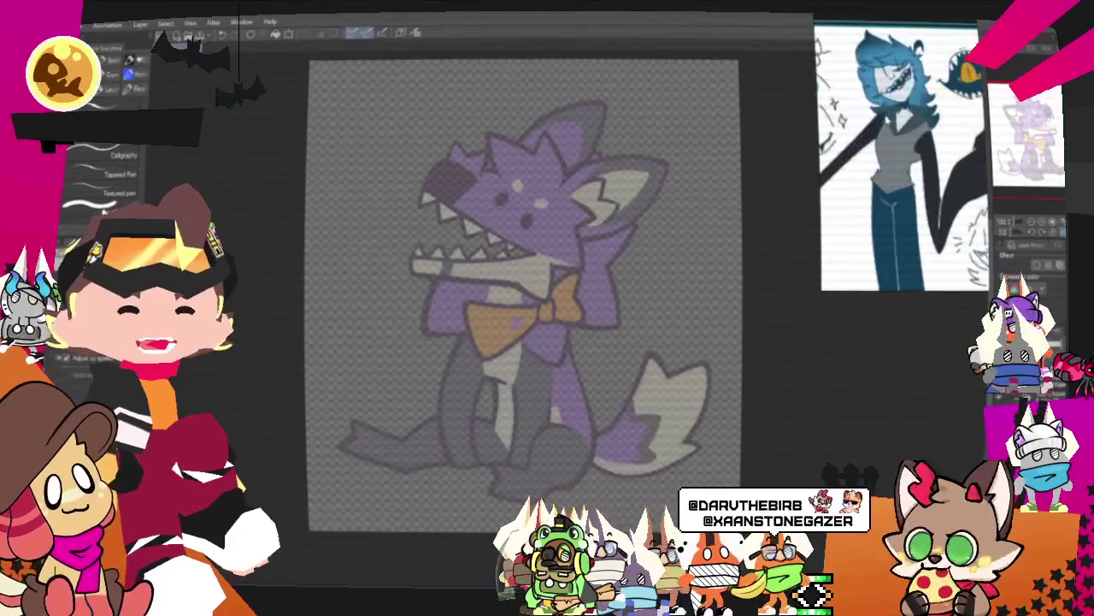
scroll(889, 154, down, 3)
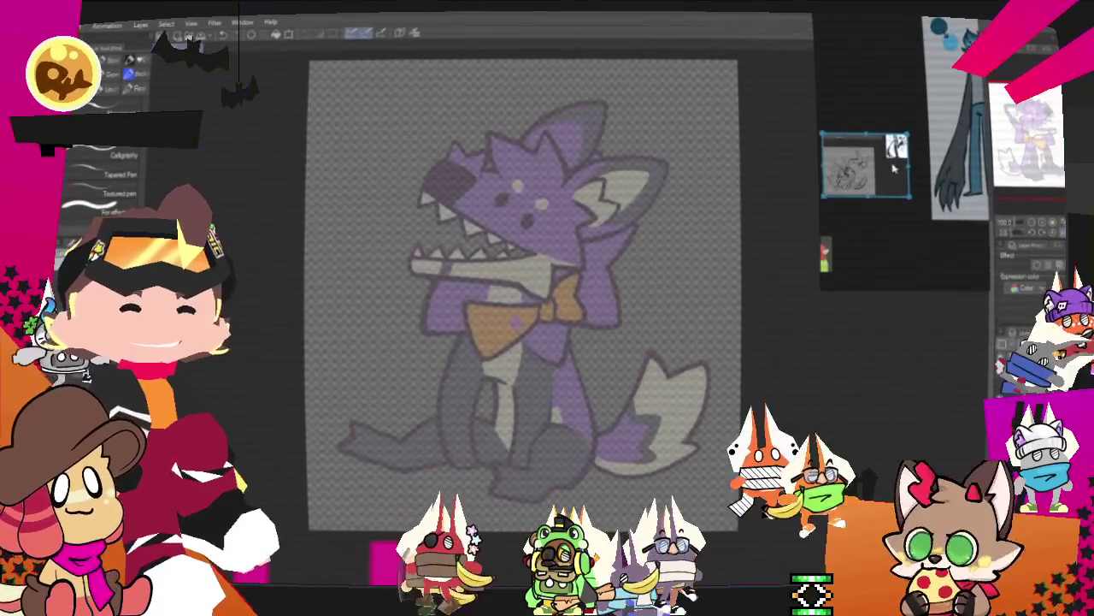
scroll(864, 167, up, 3)
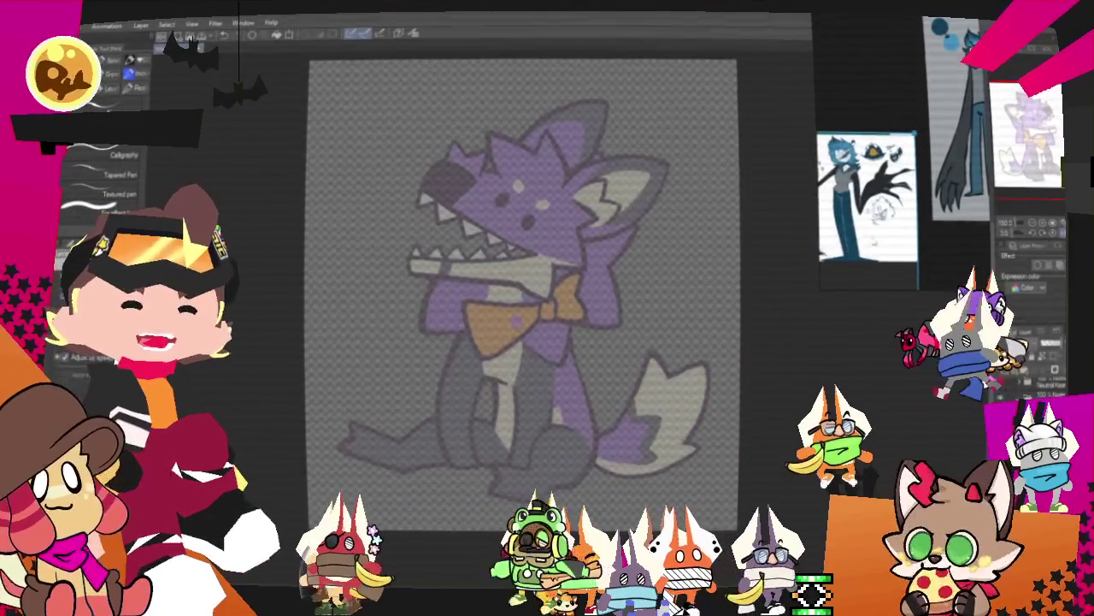
scroll(889, 162, down, 3)
scroll(889, 163, up, 3)
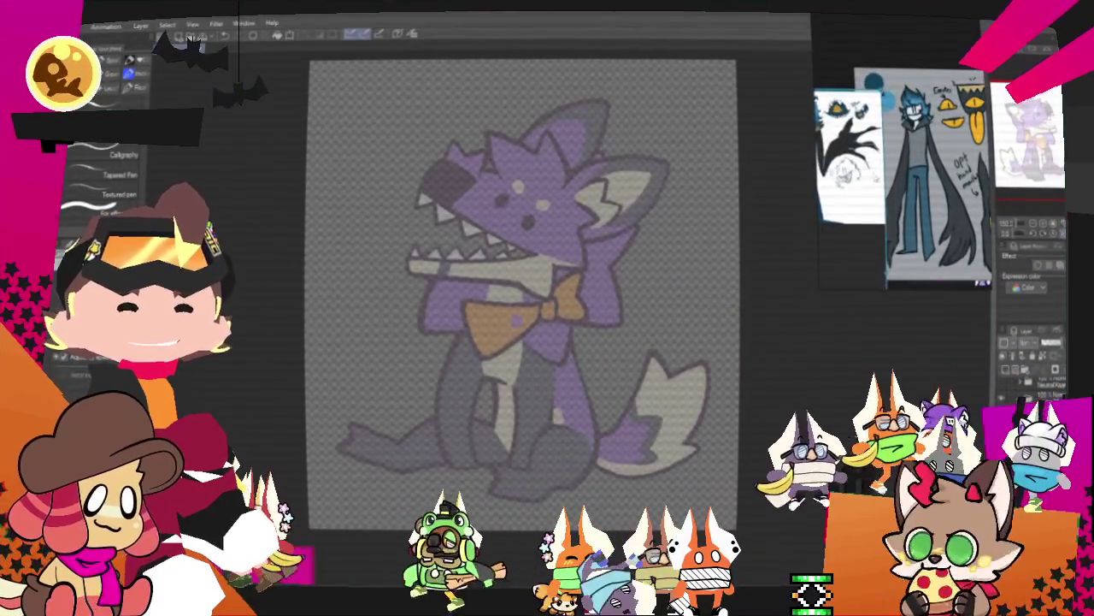
scroll(889, 162, down, 3)
scroll(898, 171, up, 2)
scroll(898, 171, up, 2)
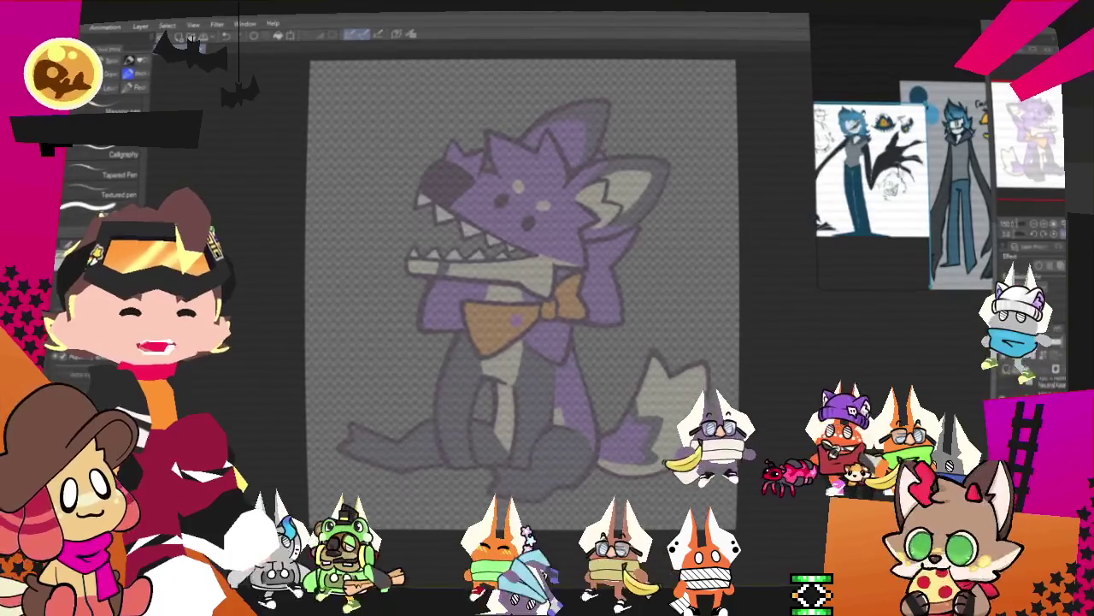
scroll(873, 167, up, 2)
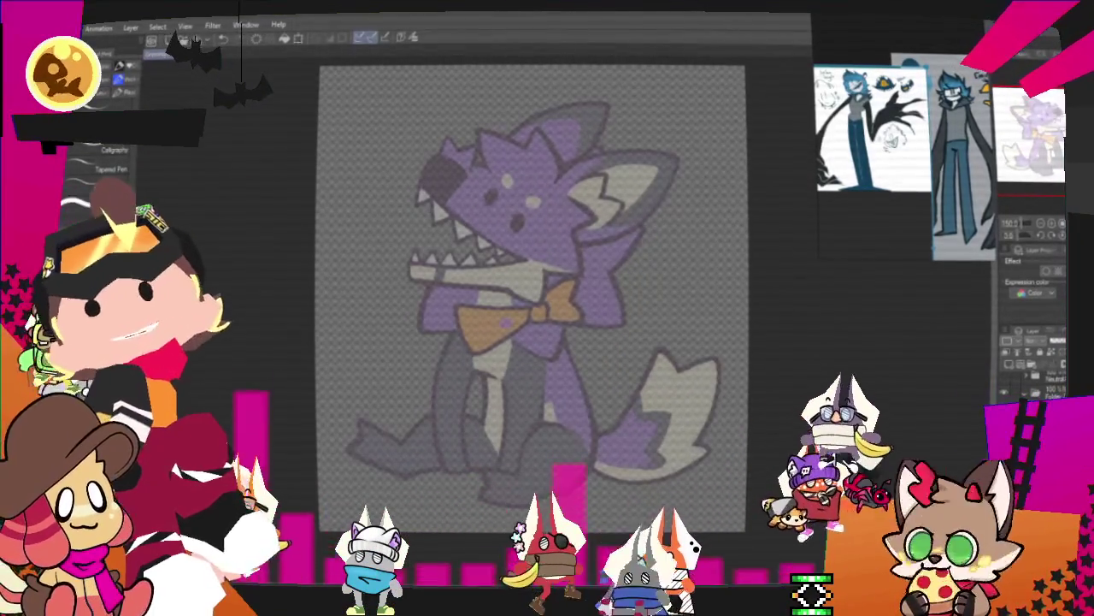
Sketch trial pen strokes over the wolf's body, lower body and legs
scroll(622, 454, down, 2)
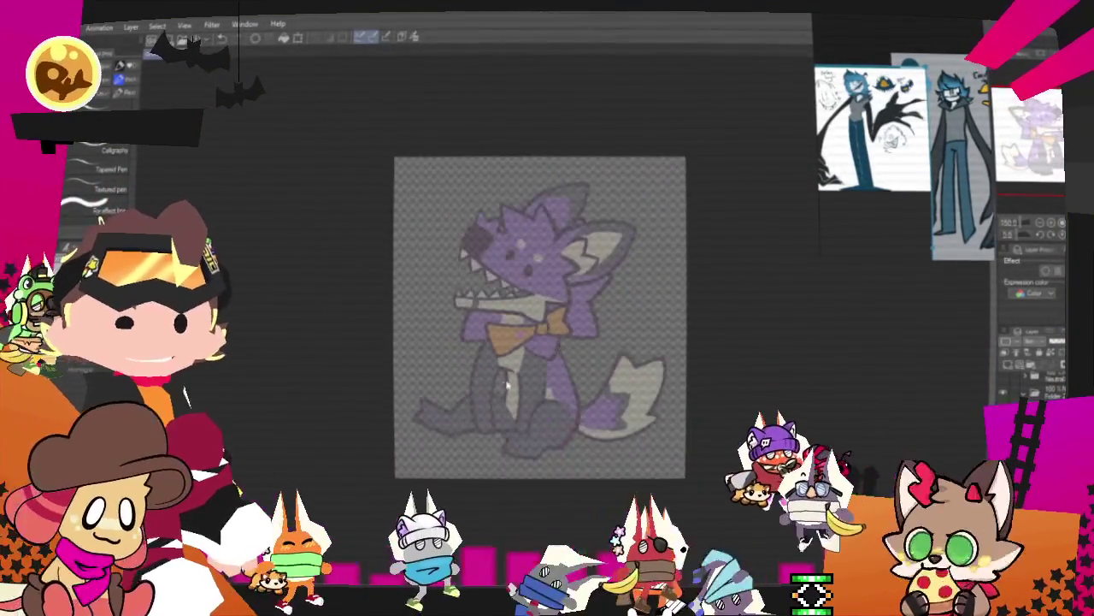
scroll(547, 410, up, 3)
scroll(504, 391, up, 2)
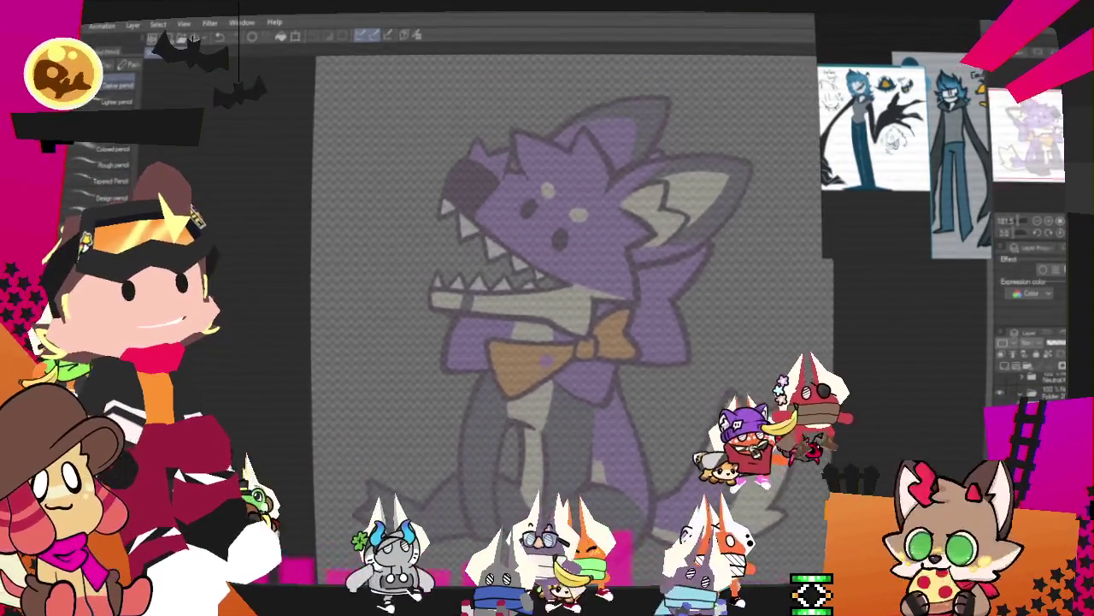
scroll(547, 308, up, 1)
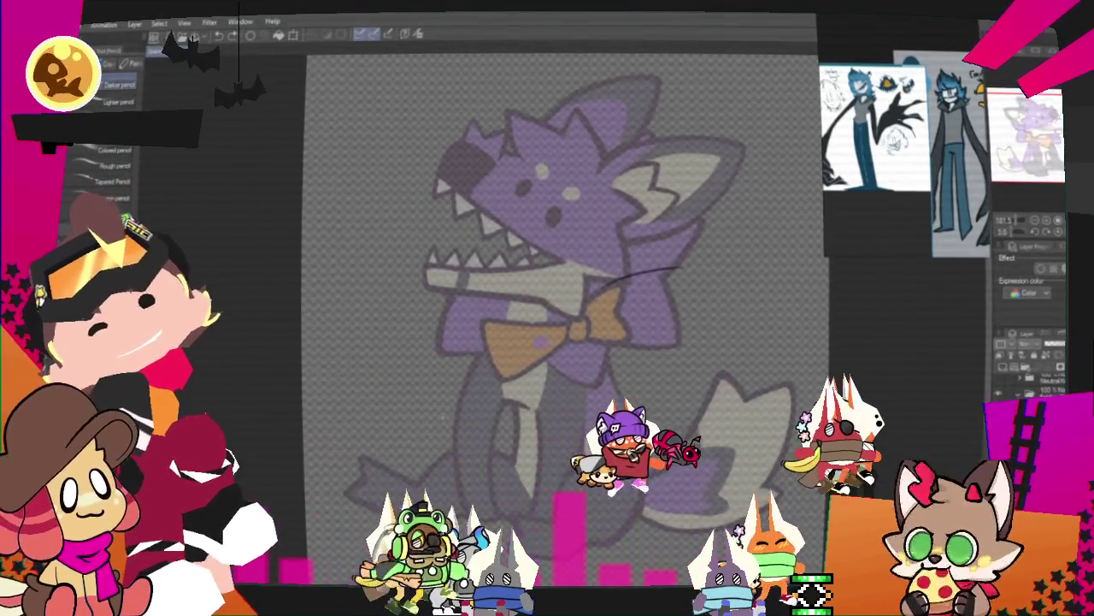
drag(475, 350, 427, 446)
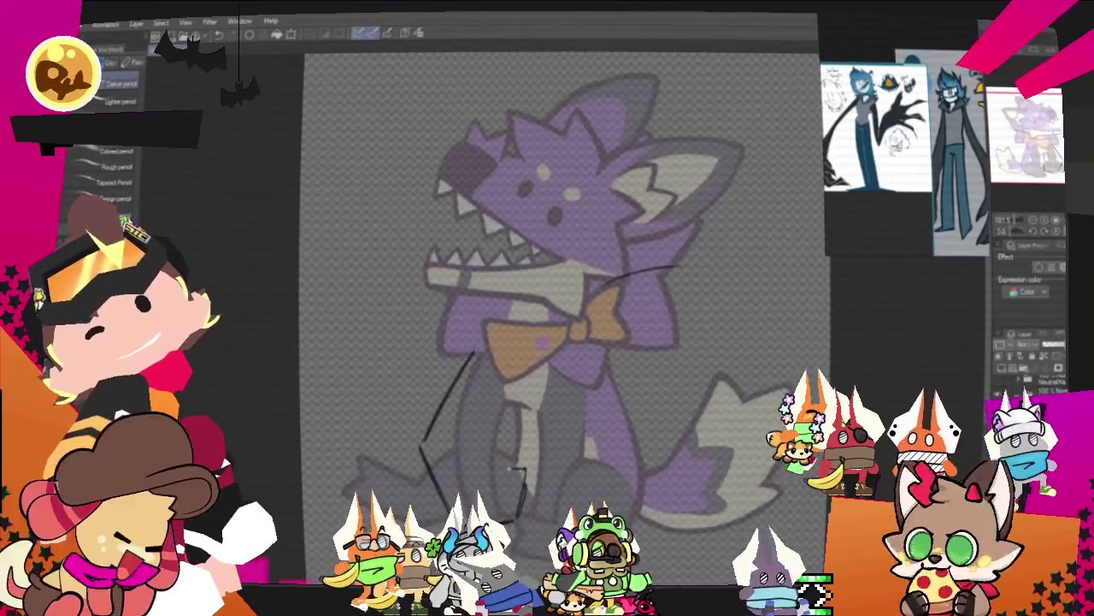
drag(513, 400, 525, 479)
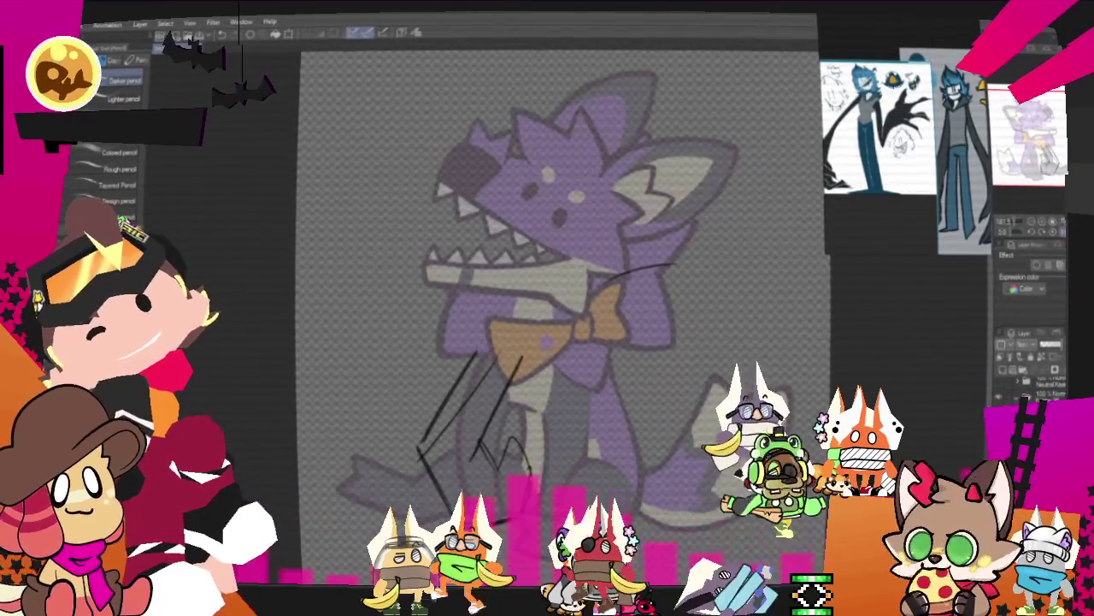
mouse_move(584, 360)
mouse_down()
mouse_move(593, 483)
mouse_move(606, 505)
mouse_up()
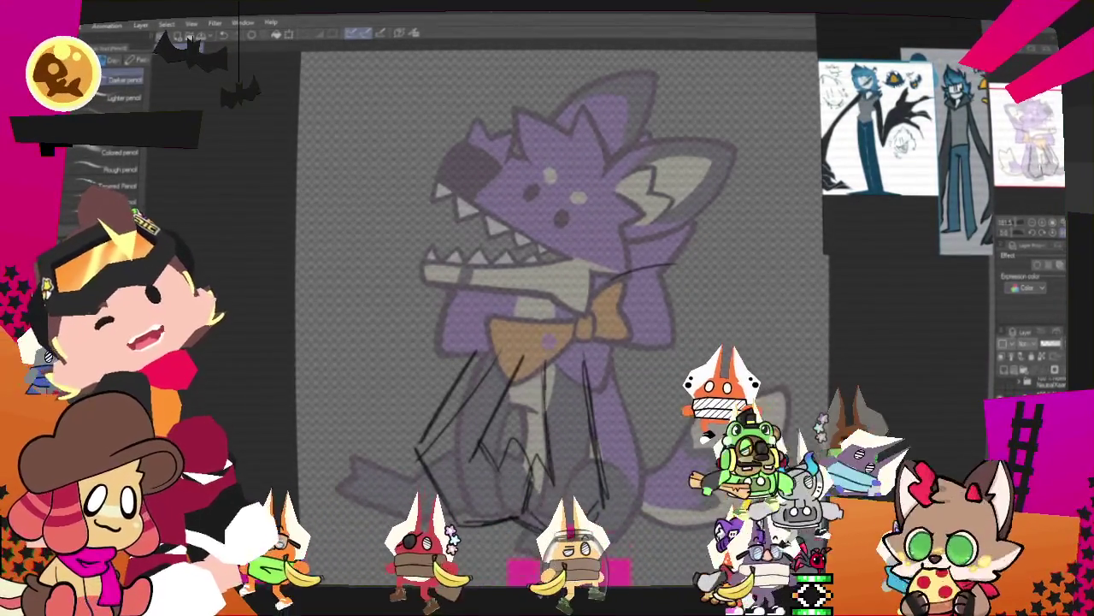
drag(553, 358, 555, 504)
Undo the four trial strokes with Ctrl+Z, leaving only the curve above the bow tie
key(ctrl+z)
key(ctrl+z)
key(ctrl+z)
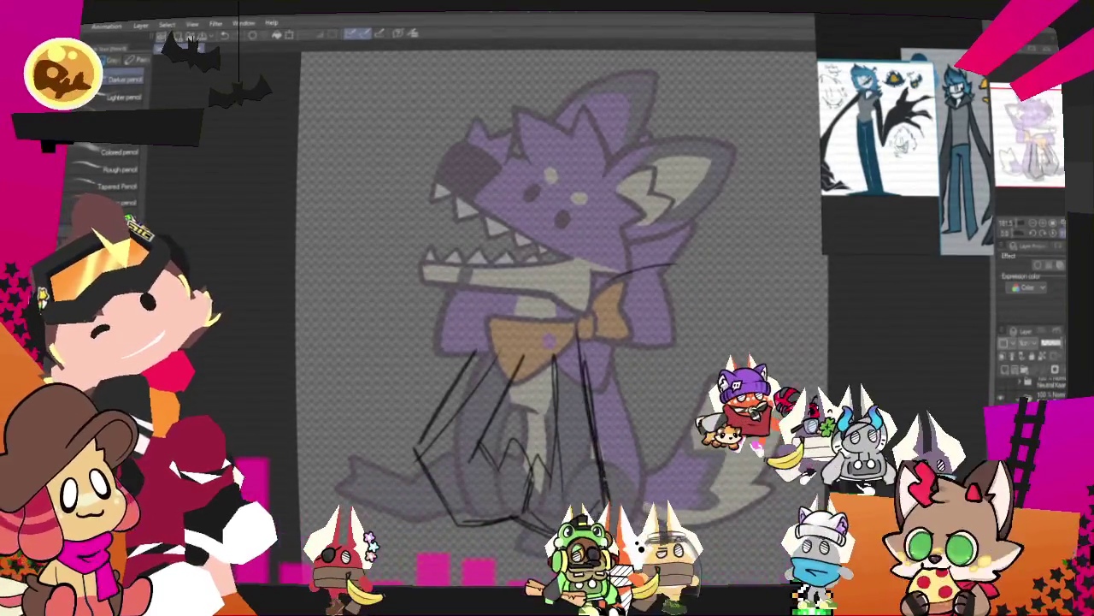
key(ctrl+z)
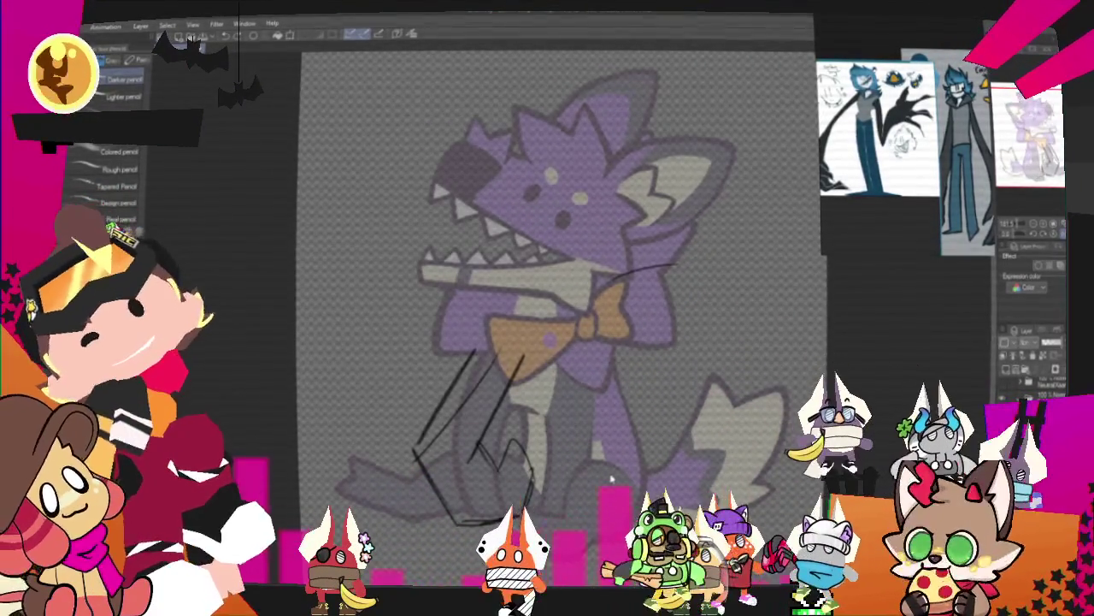
key(ctrl+z)
key(ctrl+z)
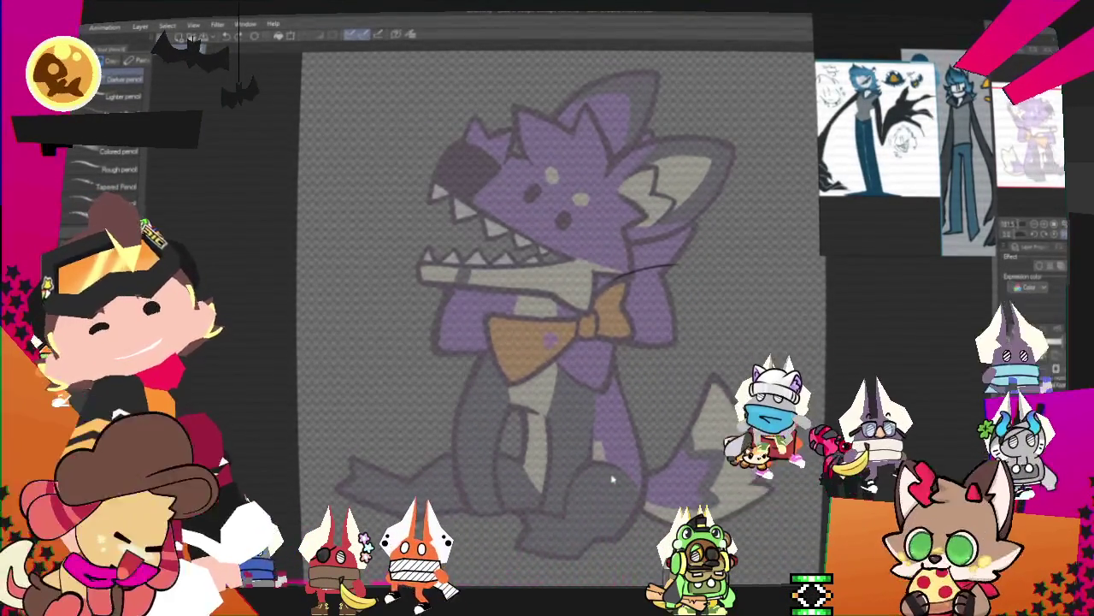
key(ctrl+z)
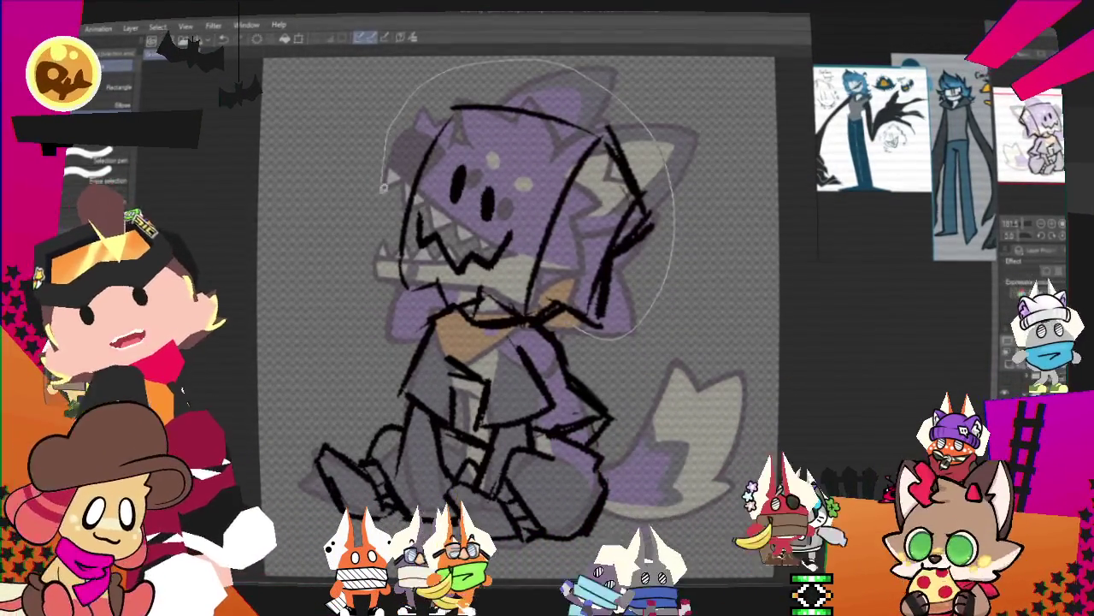
Lasso the rough head sketch, delete it and deselect
drag(456, 307, 458, 310)
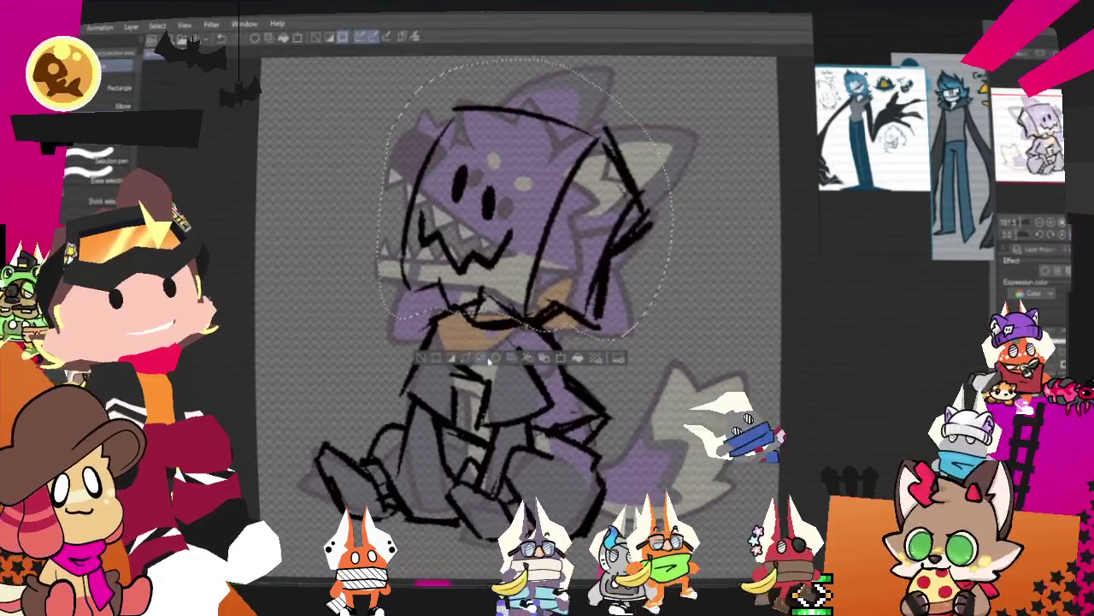
key(Delete)
key(ctrl+d)
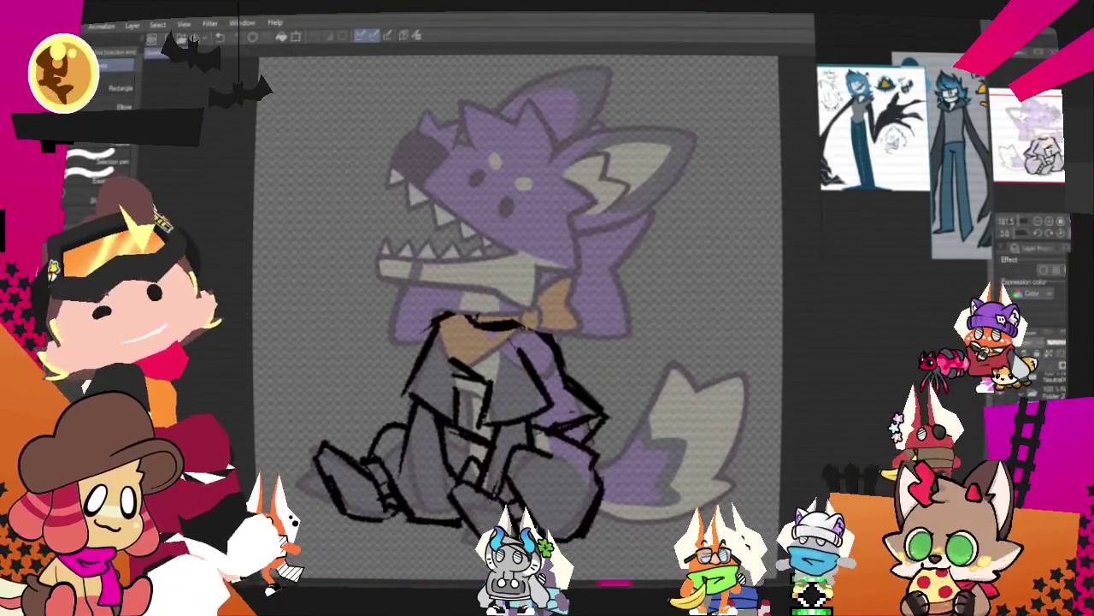
Redraw the jacket lines with the pencil around the bow tie and legs, undoing a stray stroke
key(p)
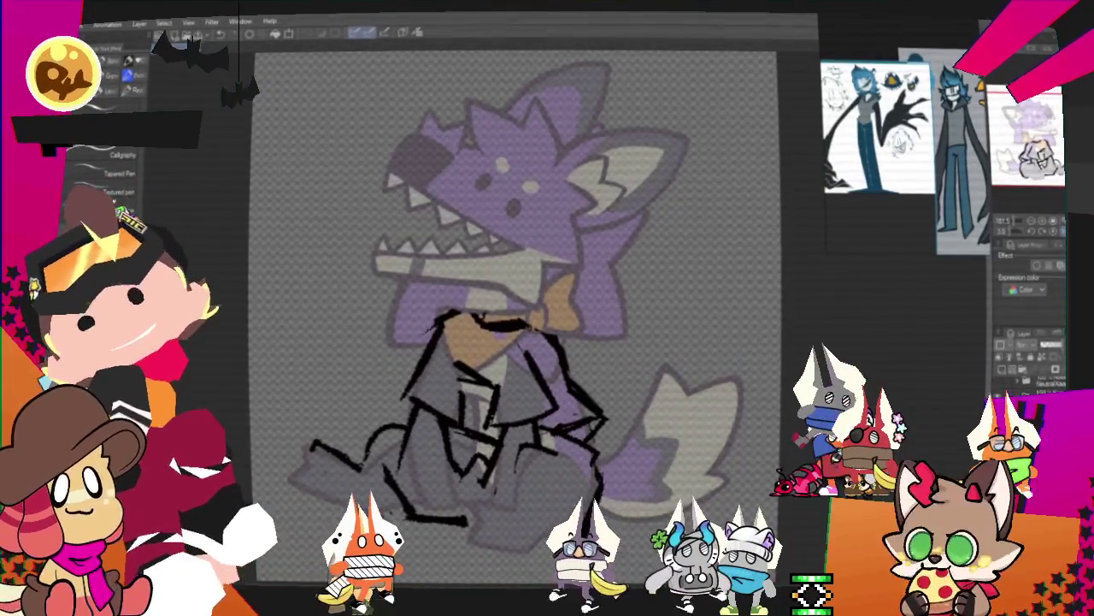
key(p)
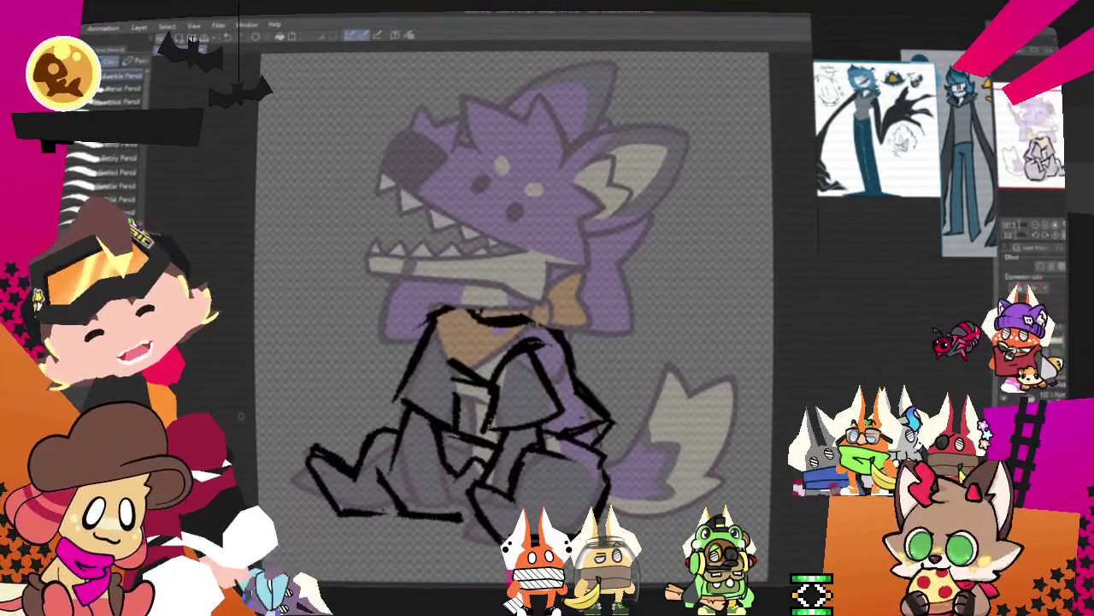
key(ctrl+z)
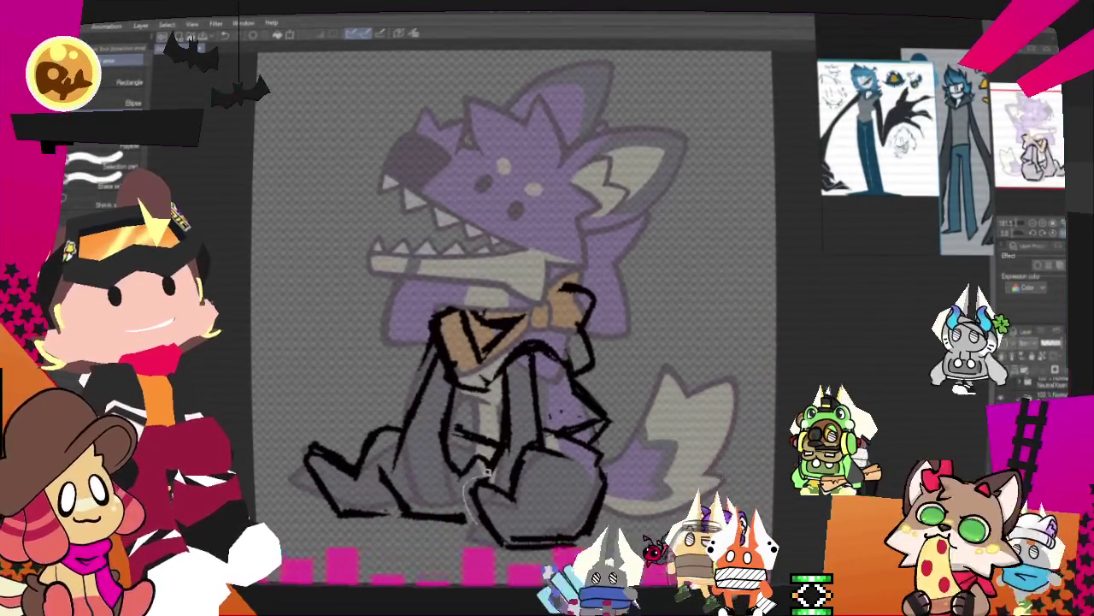
Lasso the suit torso and free-transform it, stretching its lower right corner outward
mouse_move(468, 509)
mouse_down()
mouse_move(531, 352)
mouse_move(437, 376)
mouse_up()
key(o)
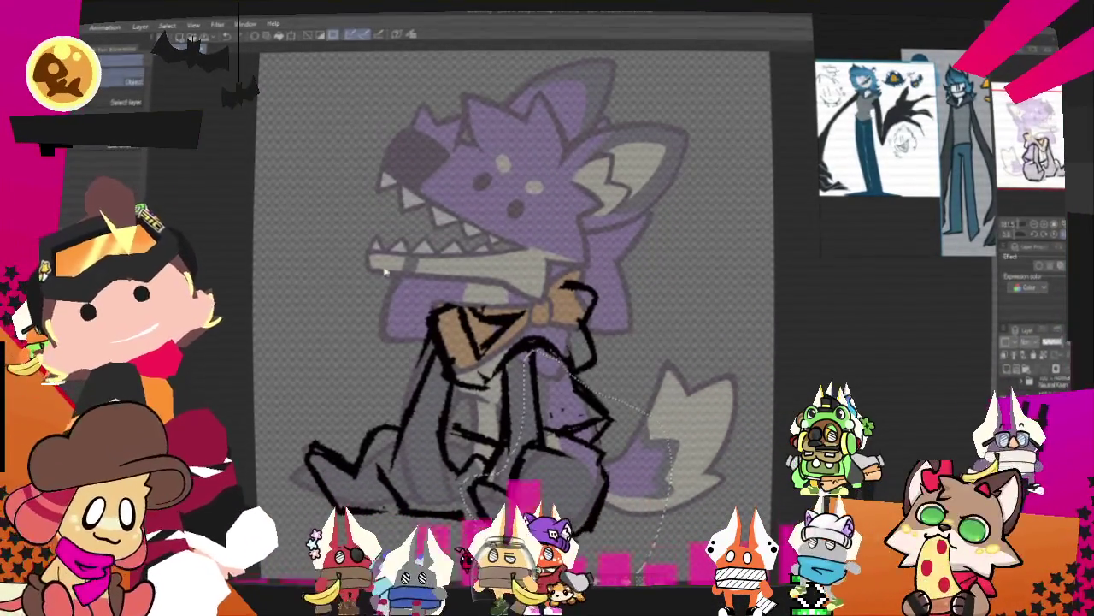
right_click(619, 503)
click(637, 486)
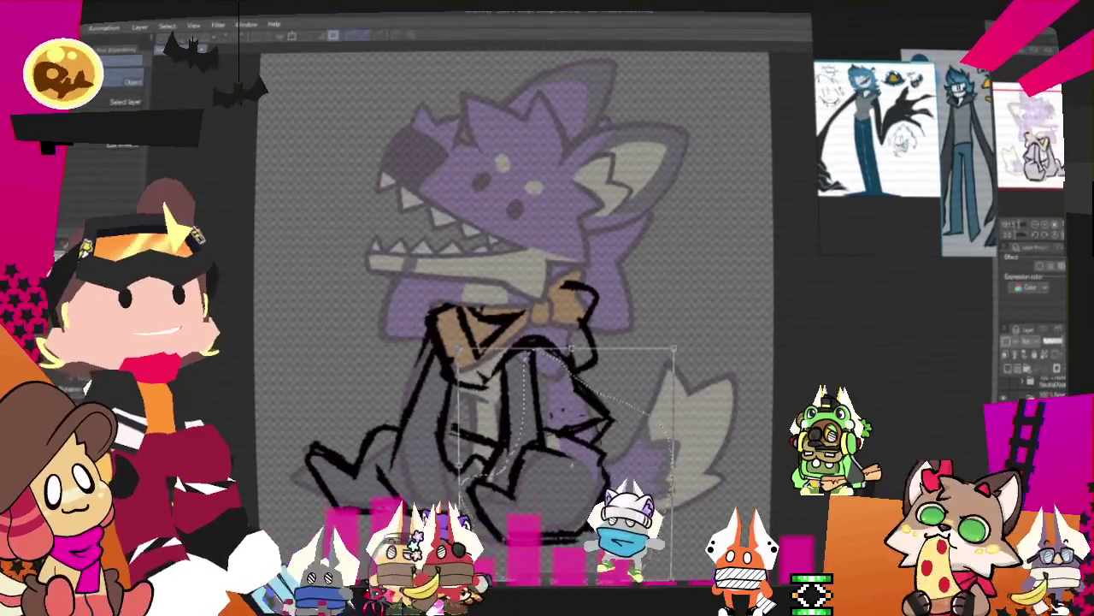
drag(566, 465, 513, 343)
drag(536, 463, 542, 456)
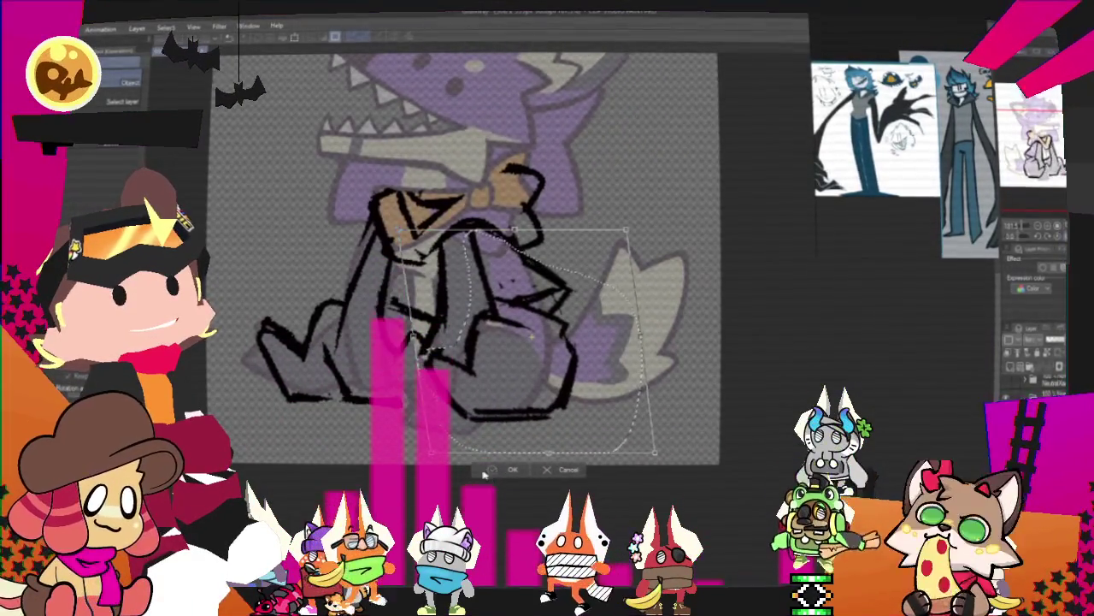
click(509, 469)
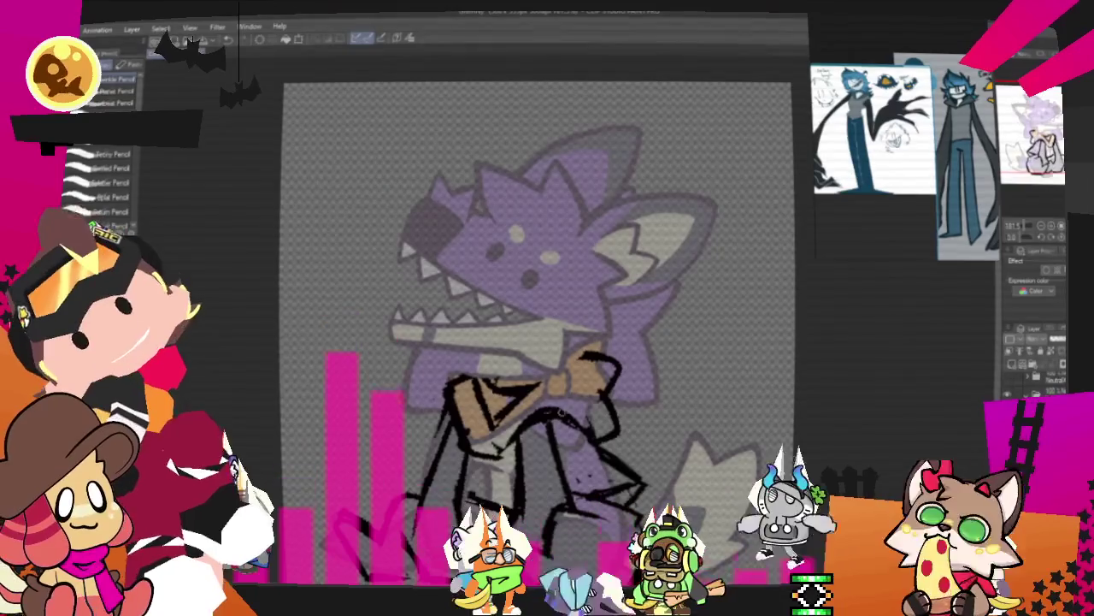
Draw a head circle twice, undoing both attempts to redraw it larger
drag(454, 274, 479, 248)
key(ctrl+z)
mouse_move(453, 282)
mouse_down()
mouse_move(478, 244)
mouse_move(462, 257)
mouse_up()
key(ctrl+z)
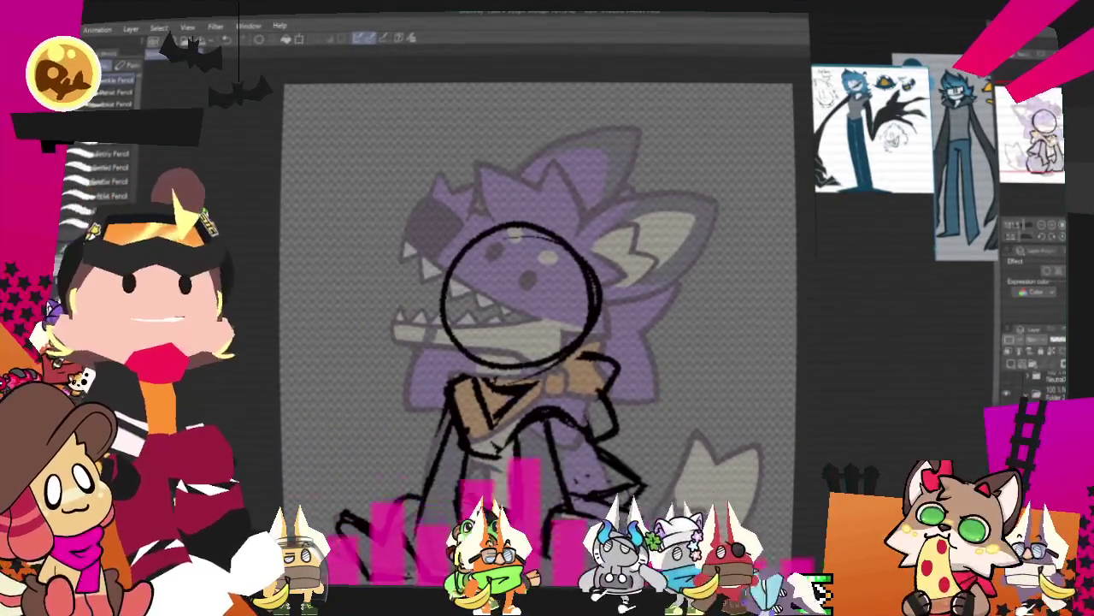
Sketch the hair, left head curve, diagonal face guide line and right ear
drag(617, 157, 639, 270)
mouse_move(619, 346)
mouse_down()
mouse_move(526, 242)
mouse_move(484, 294)
mouse_up()
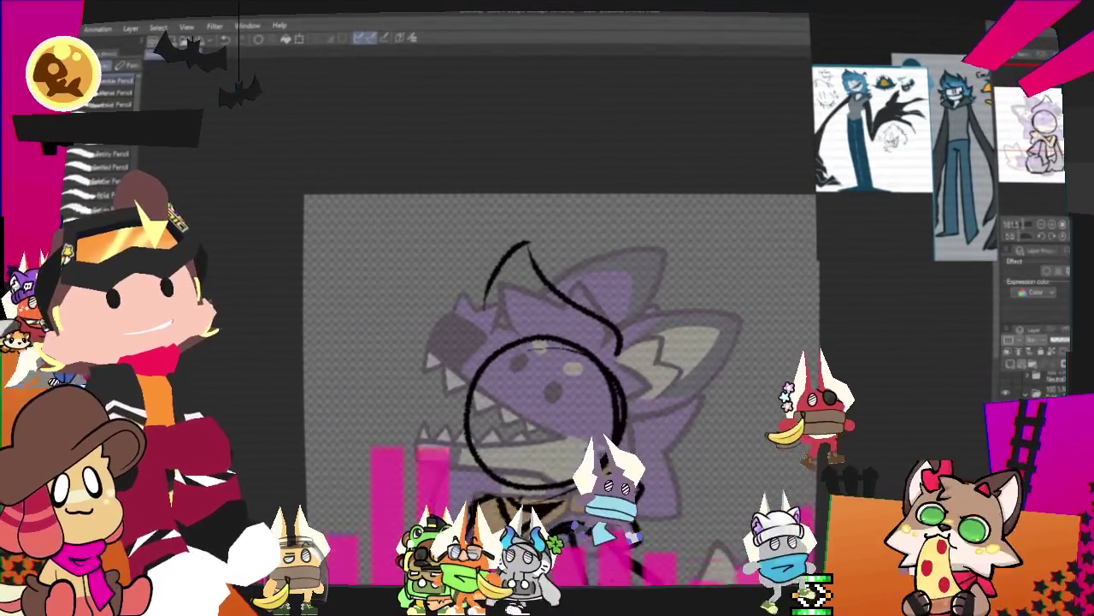
drag(523, 232, 469, 299)
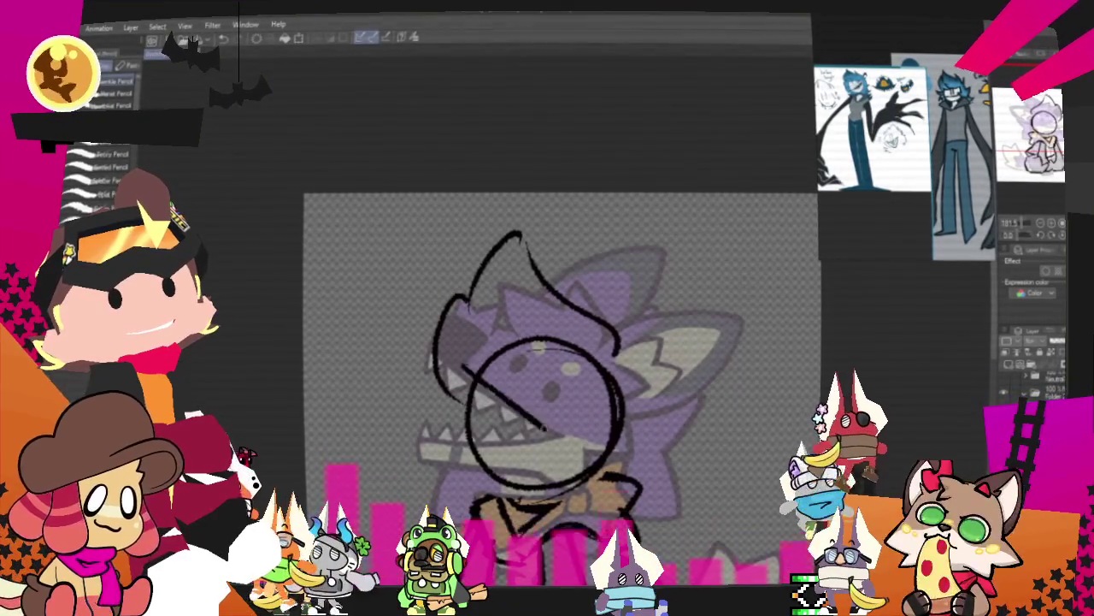
mouse_move(537, 425)
mouse_down()
mouse_move(552, 444)
mouse_move(460, 463)
mouse_up()
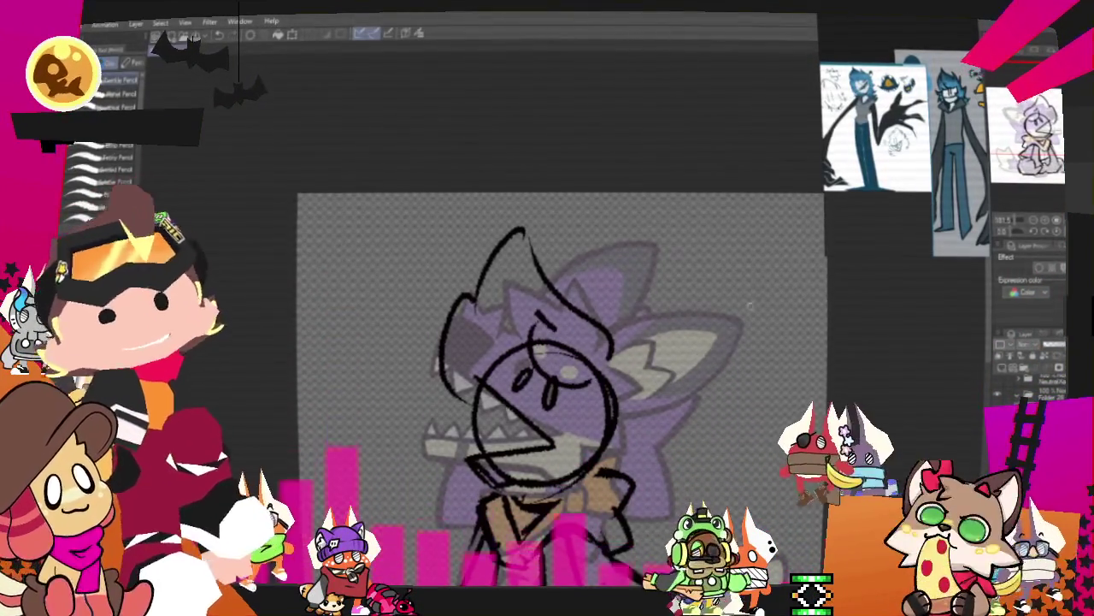
drag(613, 346, 679, 342)
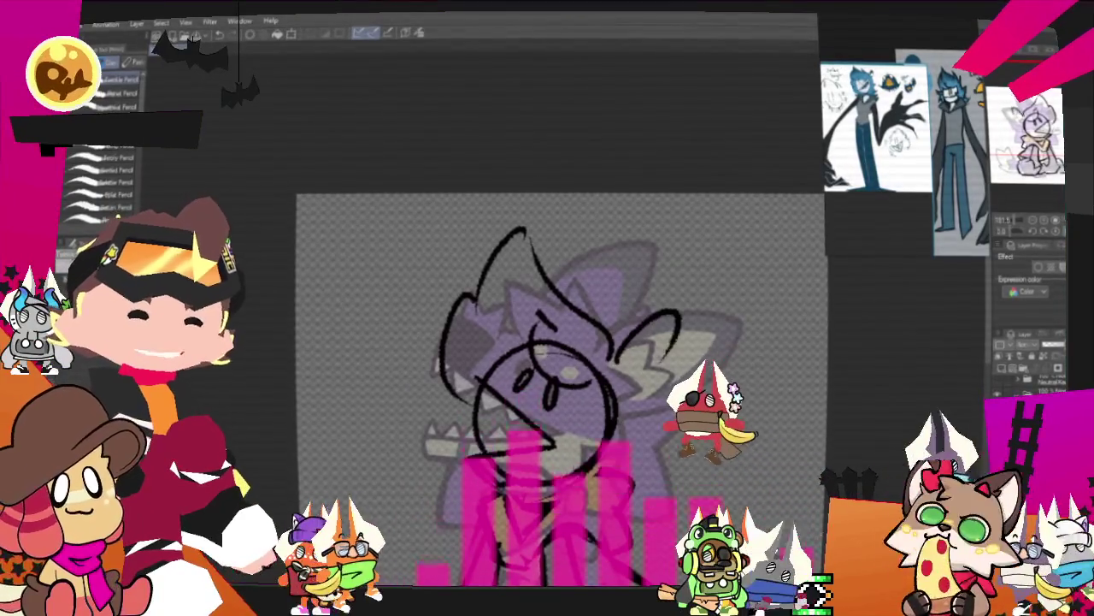
drag(617, 370, 671, 349)
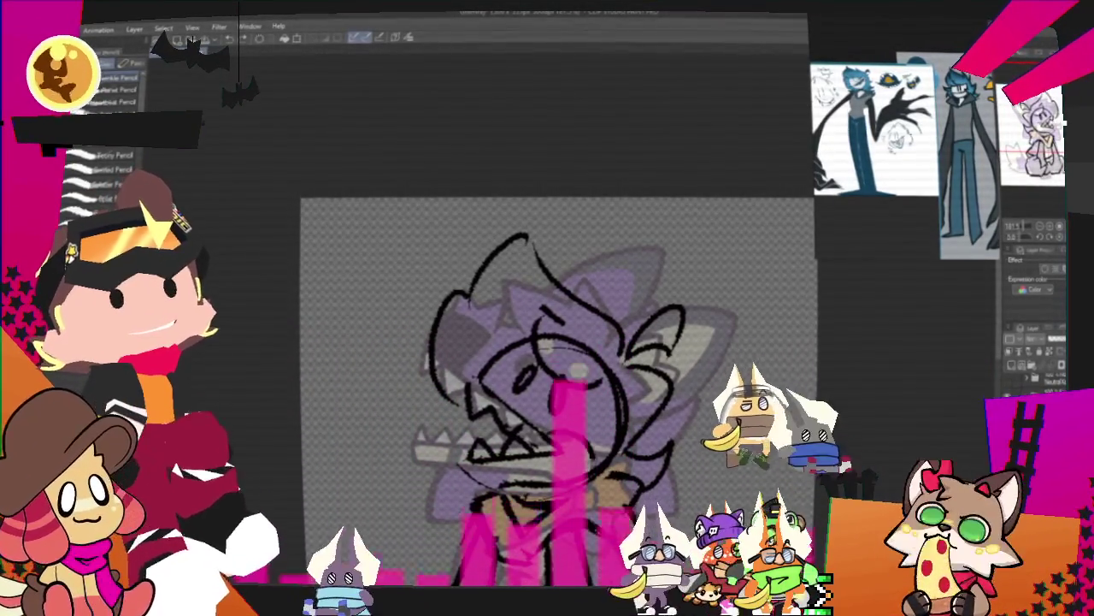
drag(999, 258, 923, 250)
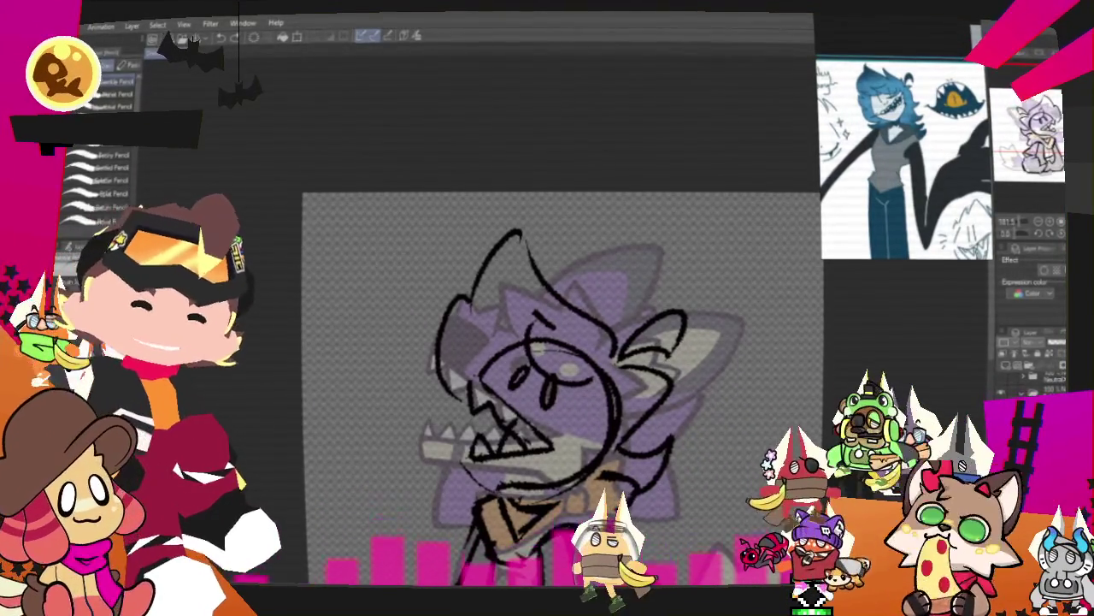
scroll(621, 479, up, 2)
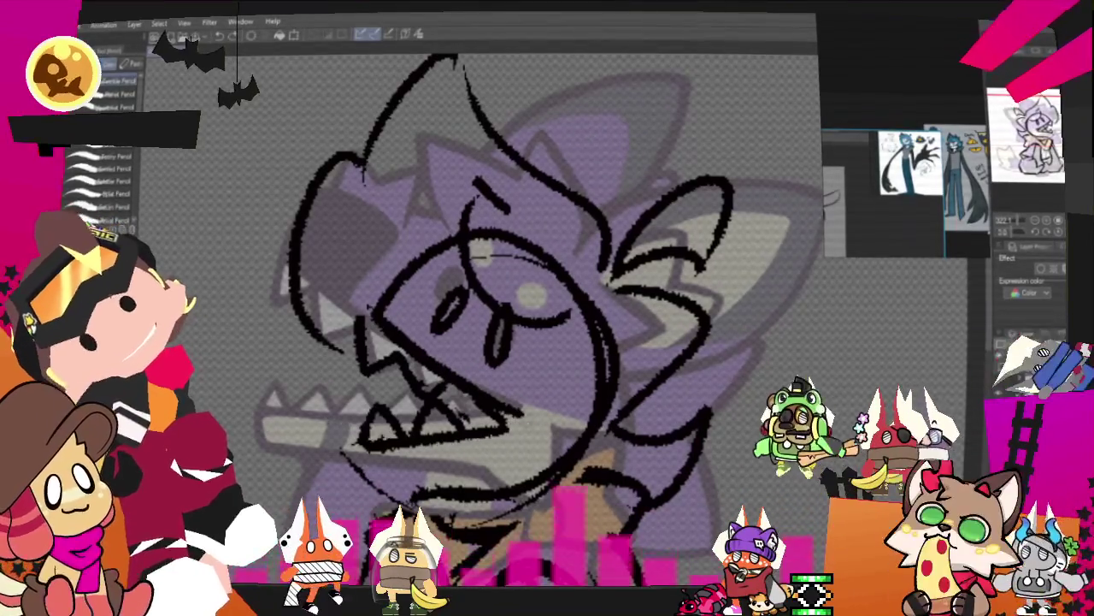
drag(1036, 241, 1039, 242)
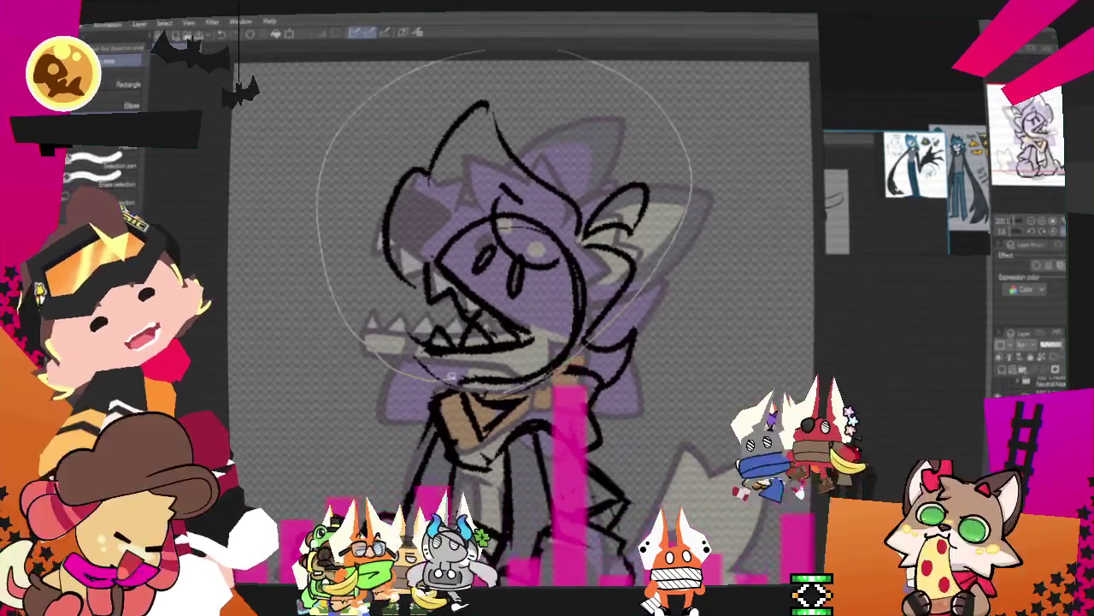
Lasso the new head sketch and scale it up slightly over the wolf's face
drag(485, 386, 557, 416)
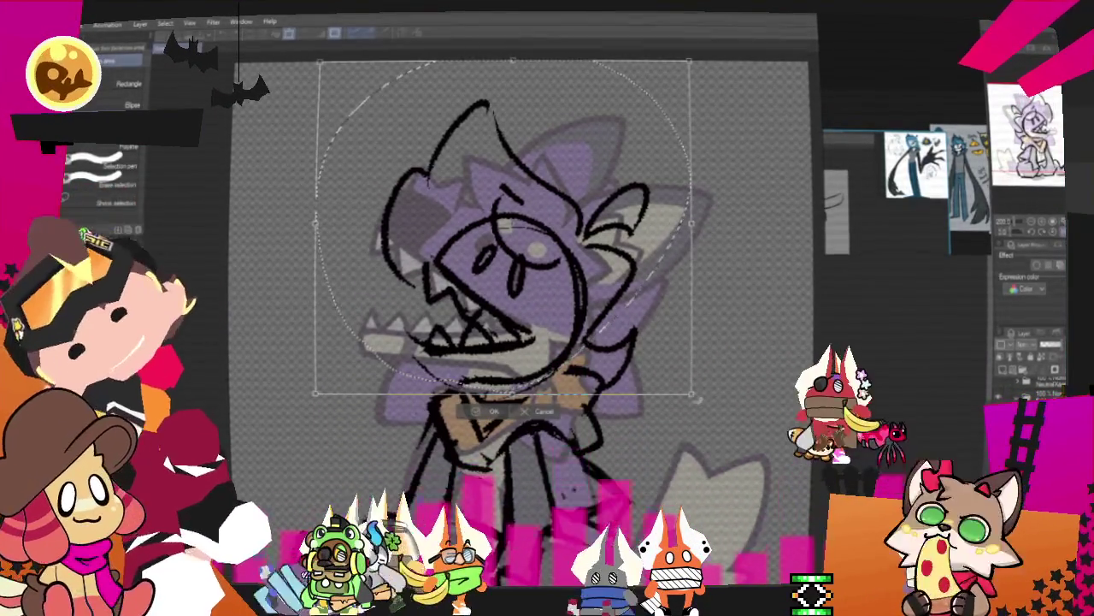
drag(699, 400, 719, 382)
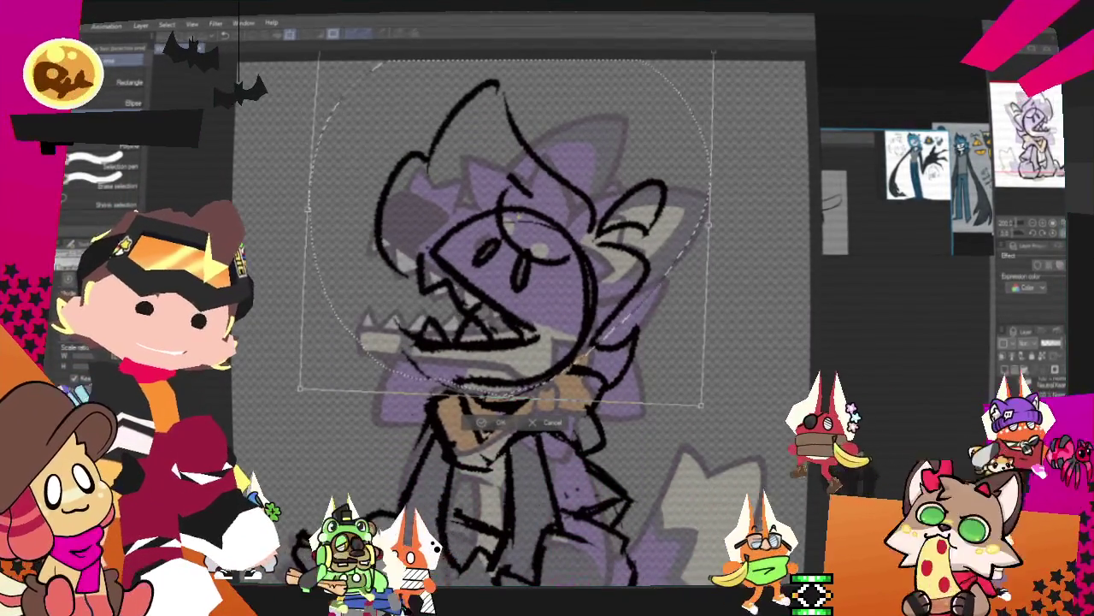
key(ctrl+d)
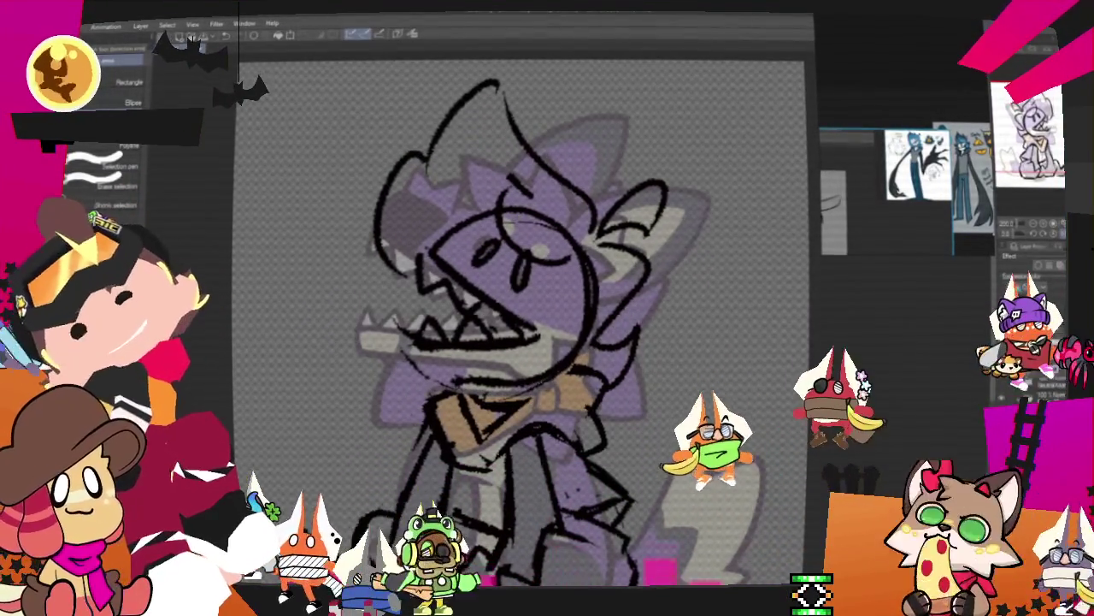
key(p)
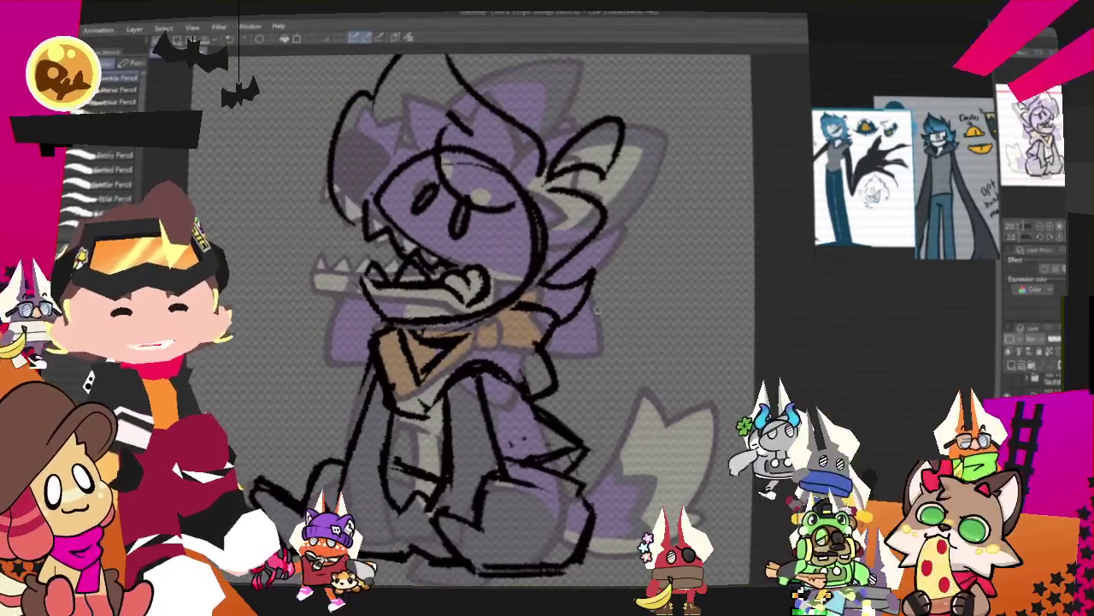
key(m)
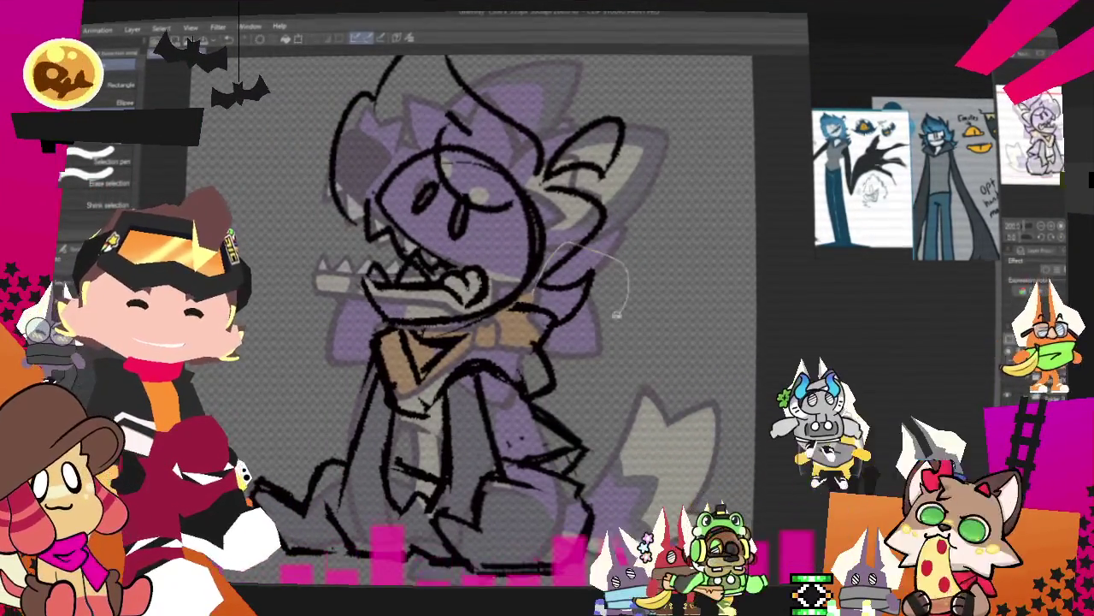
Lasso the small stroke right of the jaw and reposition it slightly
drag(565, 334, 561, 315)
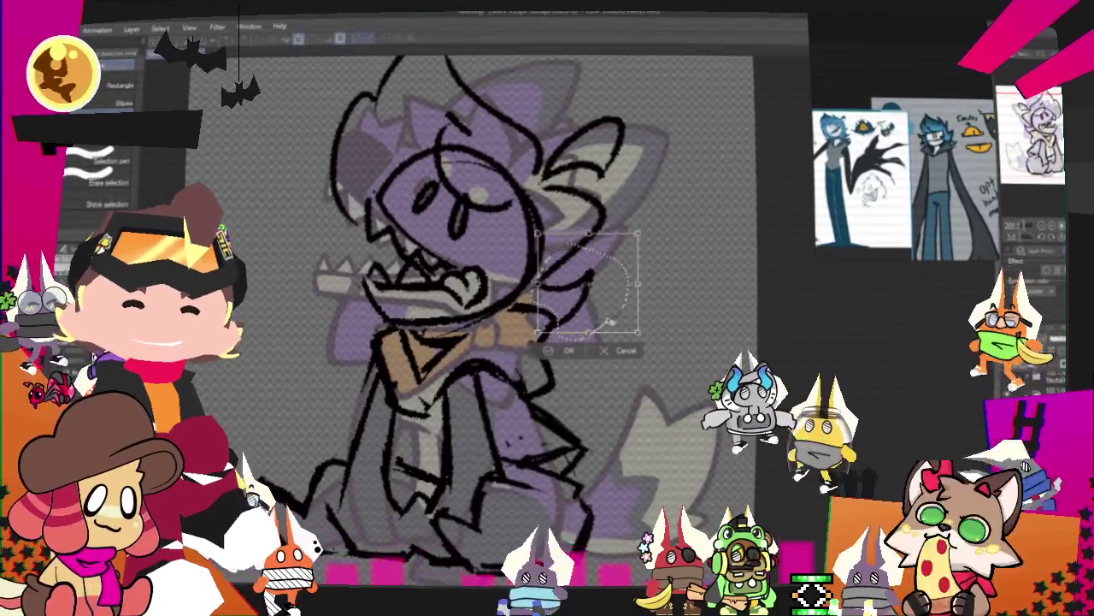
drag(627, 256, 598, 329)
key(ctrl+d)
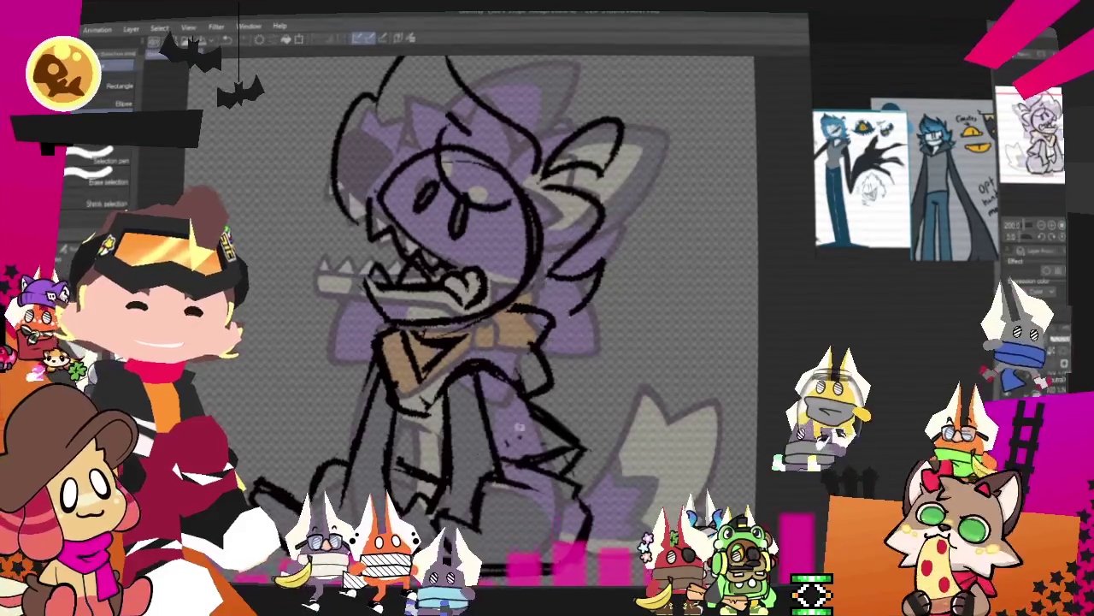
key(p)
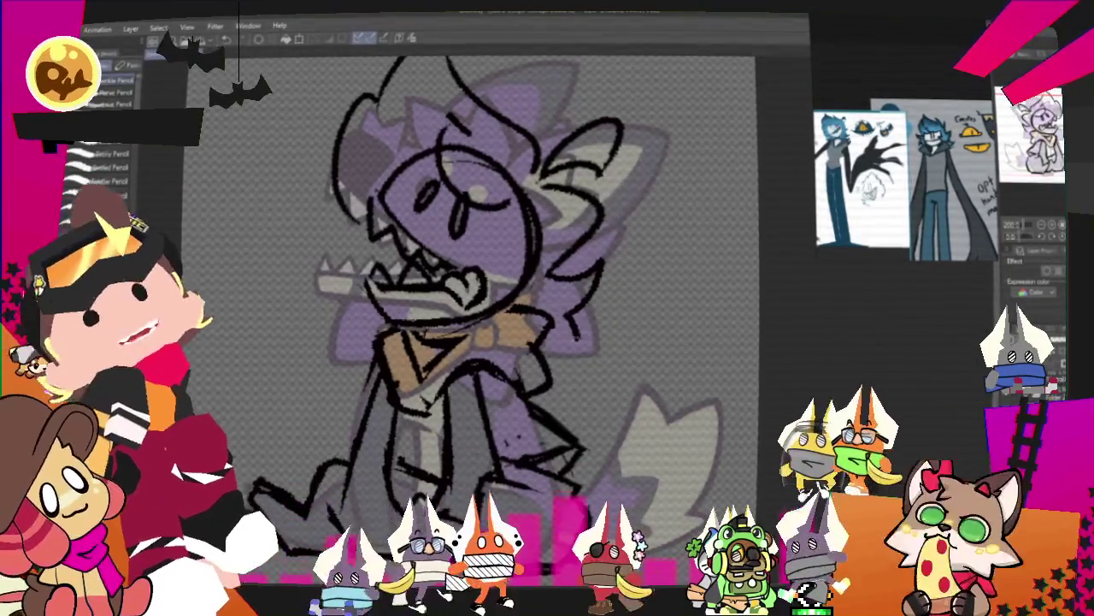
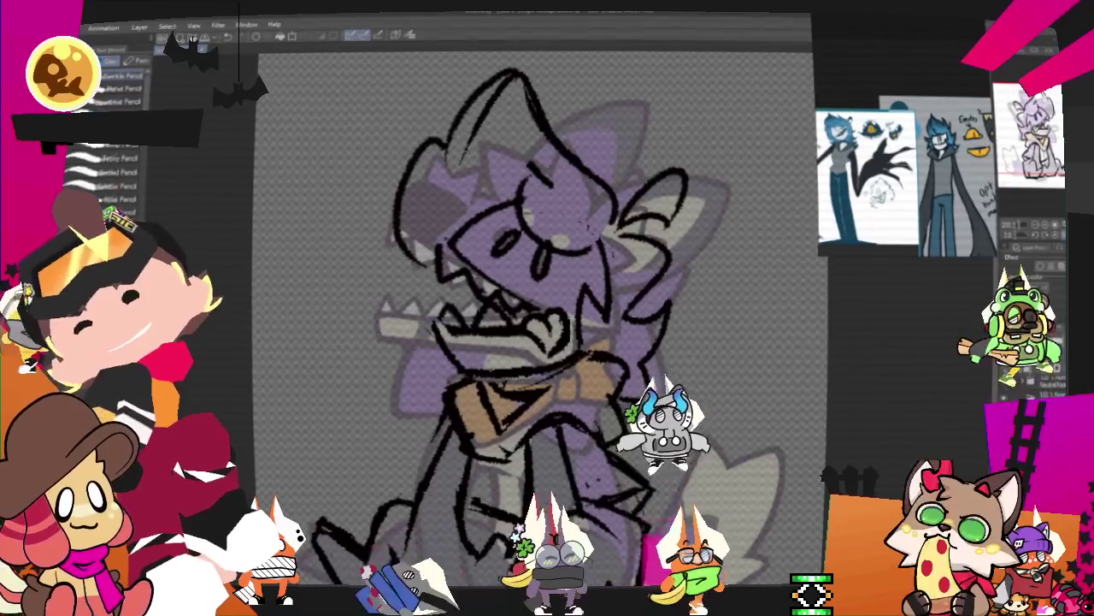
Lasso-select the head and use Free Transform to skew its top to the right
key(m)
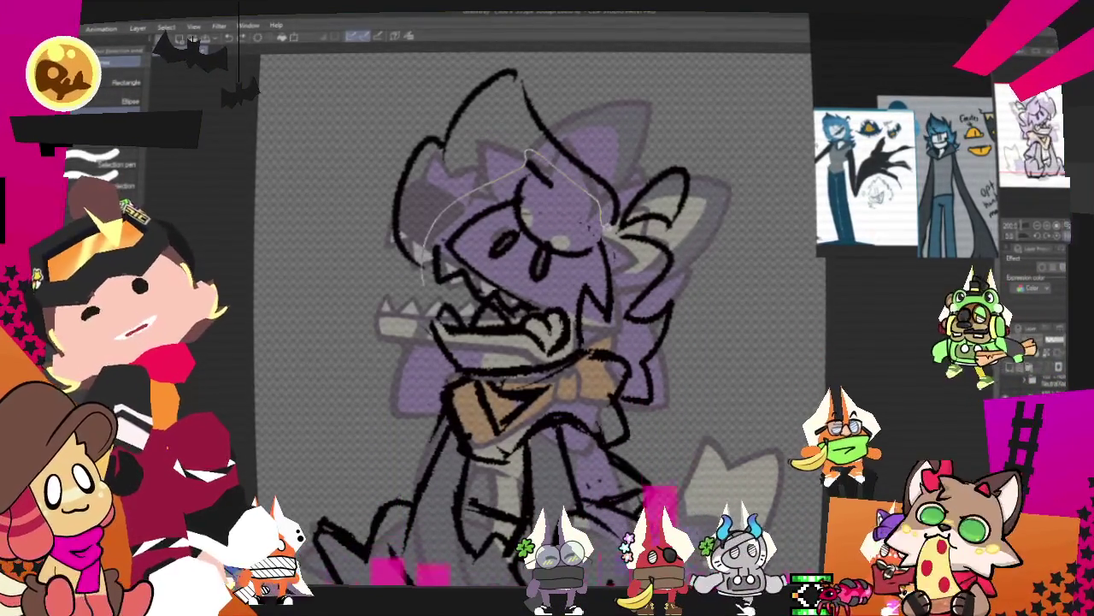
drag(604, 216, 423, 280)
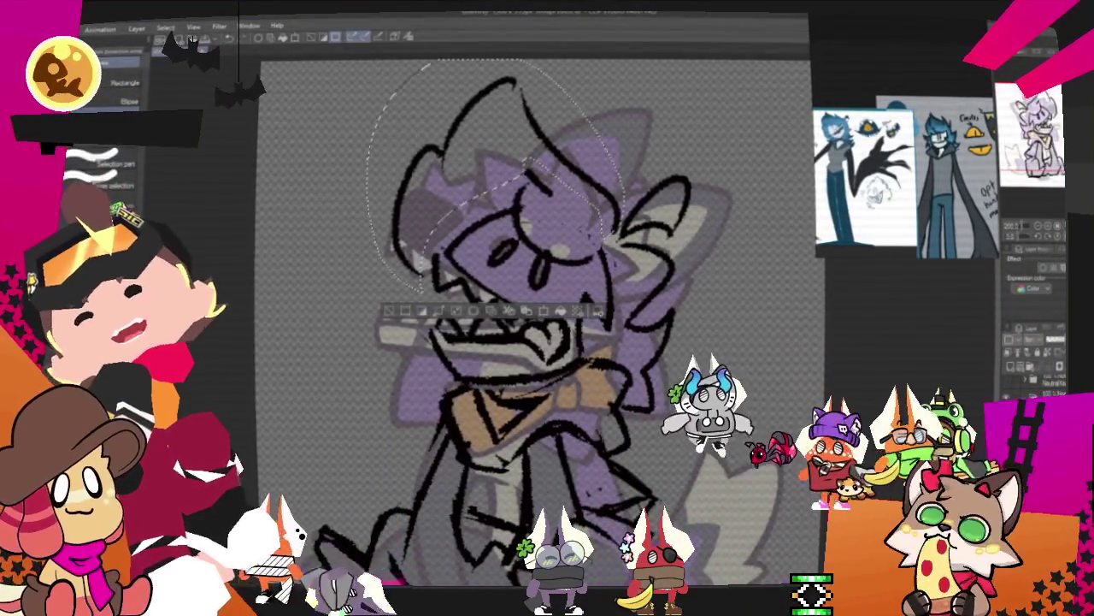
key(o)
right_click(565, 141)
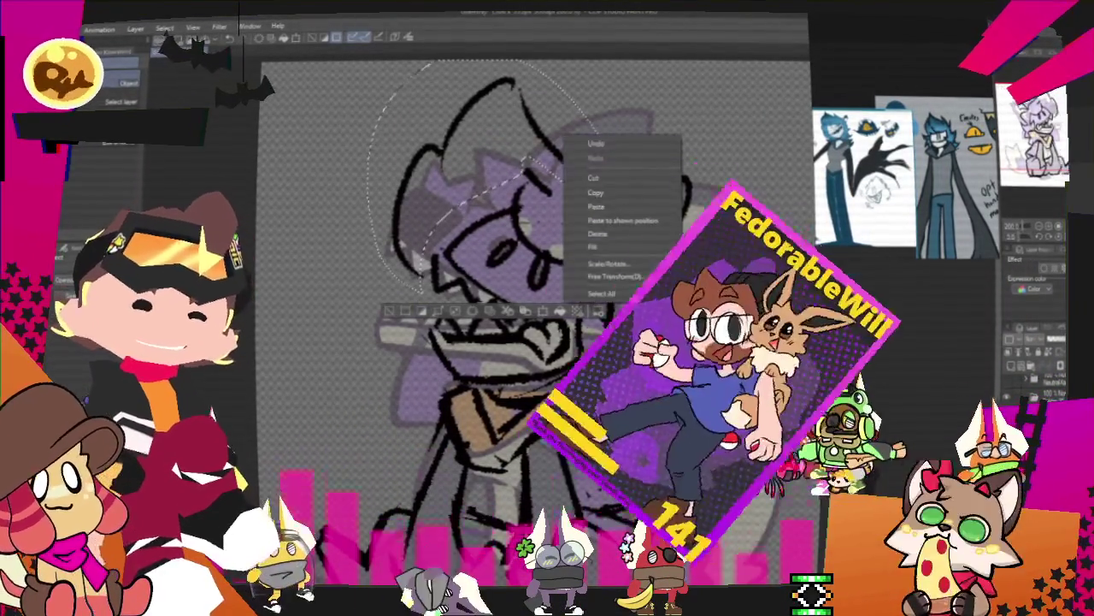
click(633, 282)
drag(496, 62, 522, 64)
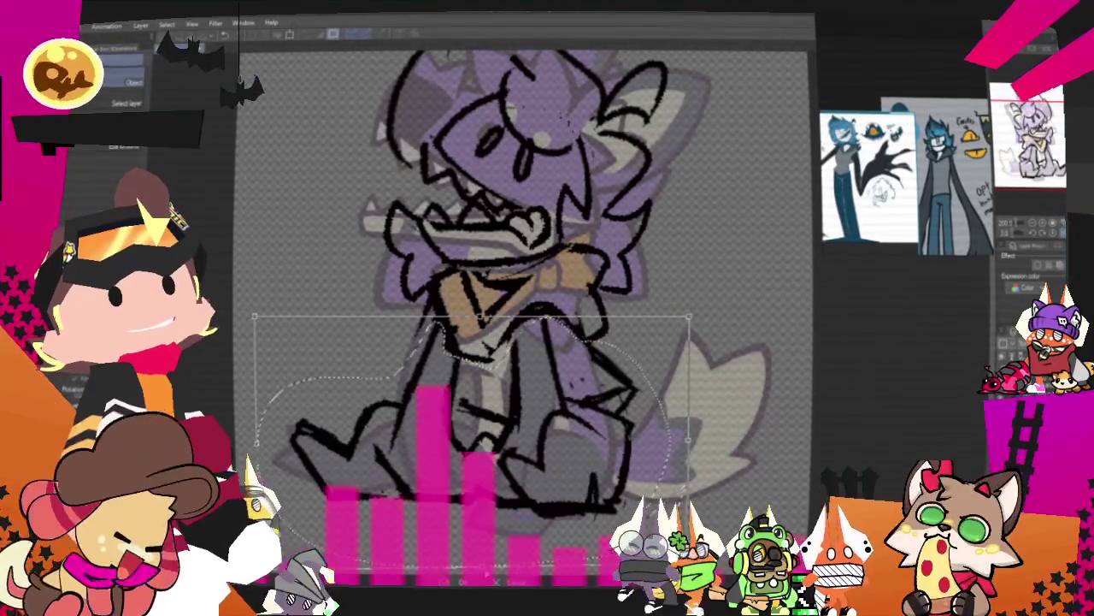
Deselect everything, then zoom out and back in to check the whole sketch
key(ctrl+d)
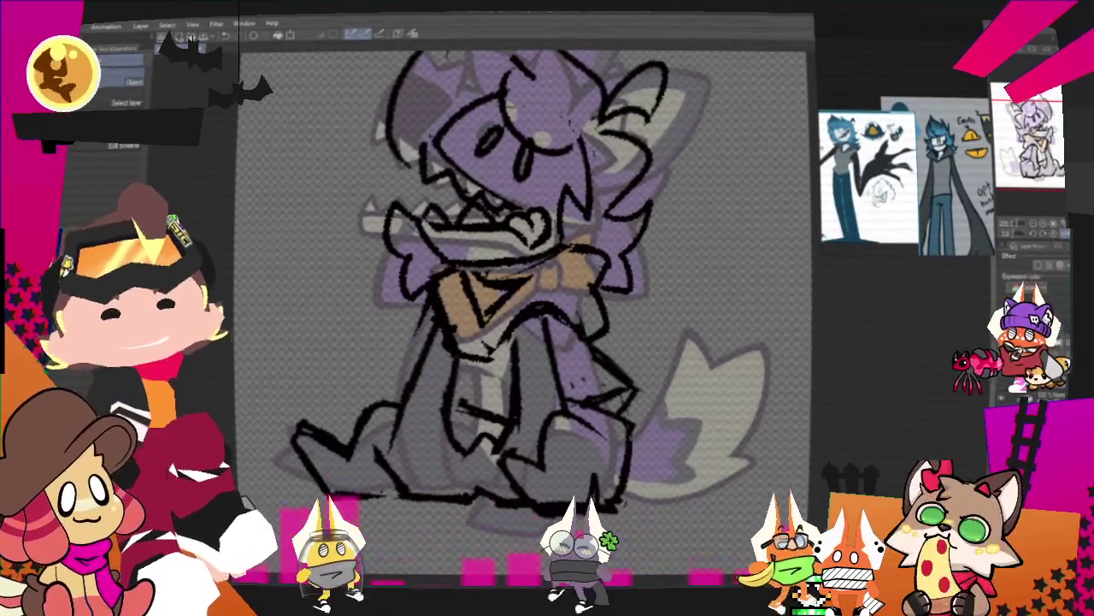
scroll(521, 417, down, 3)
scroll(522, 417, down, 1)
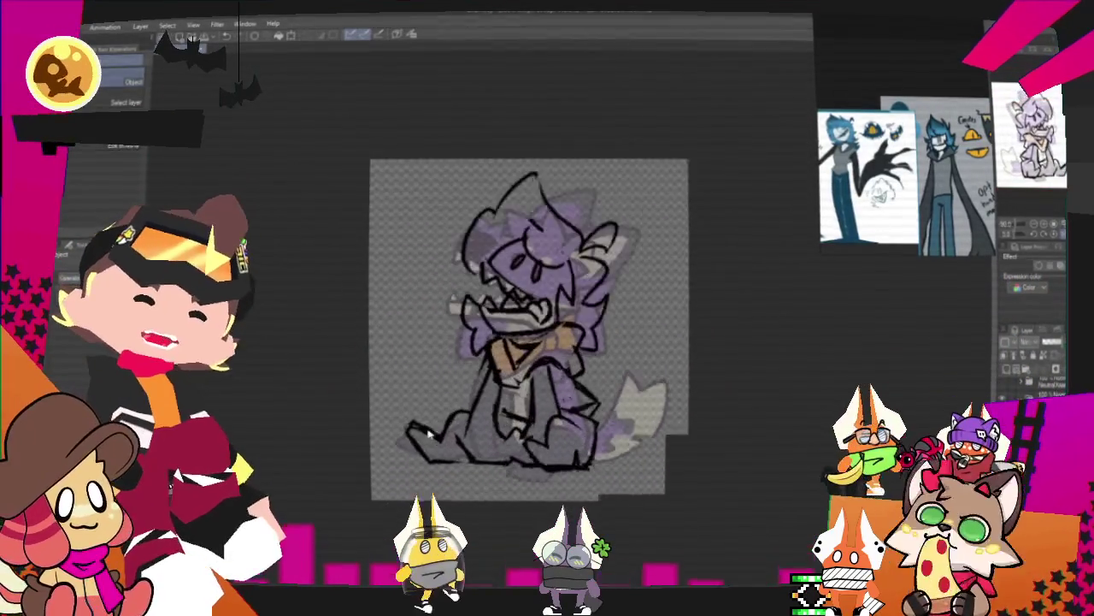
scroll(556, 393, up, 1)
scroll(596, 364, up, 2)
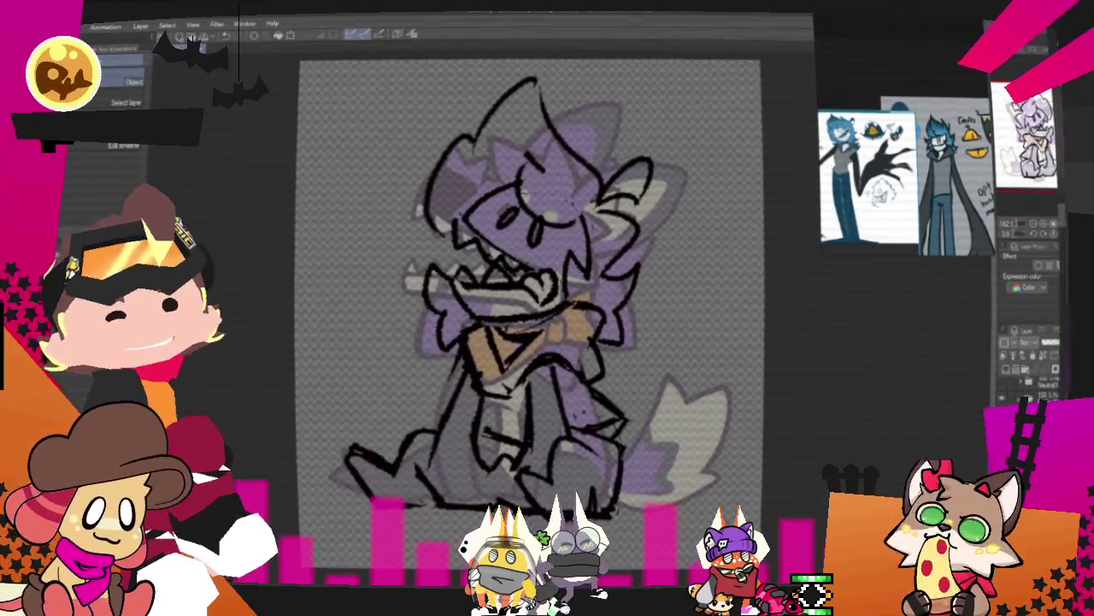
Lasso the mouth and jaw, rotate them slightly with Ctrl+T, then deselect
scroll(449, 336, up, 2)
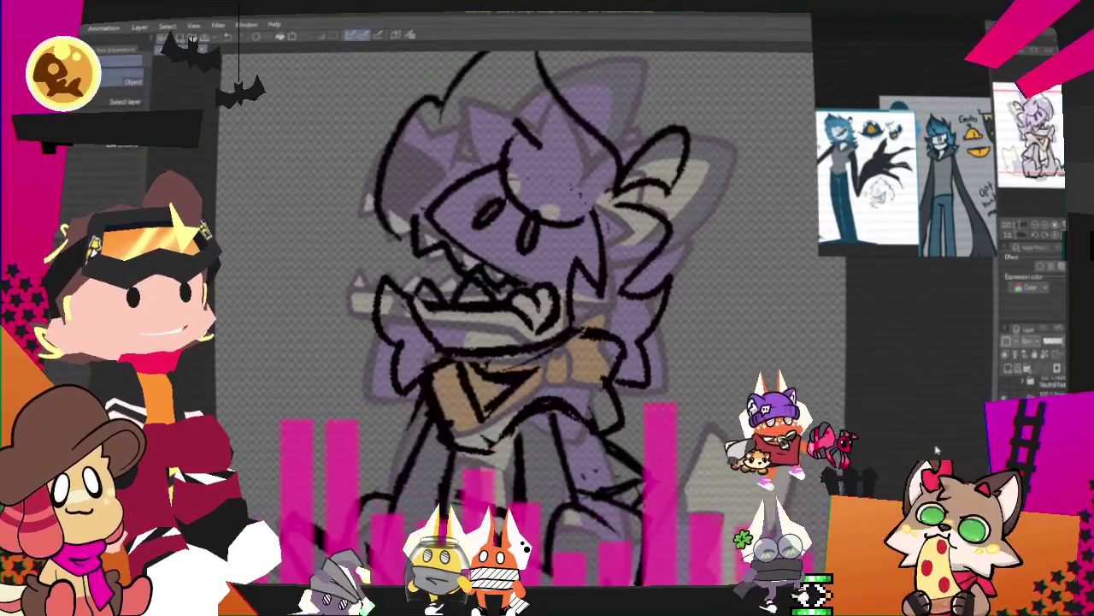
key(m)
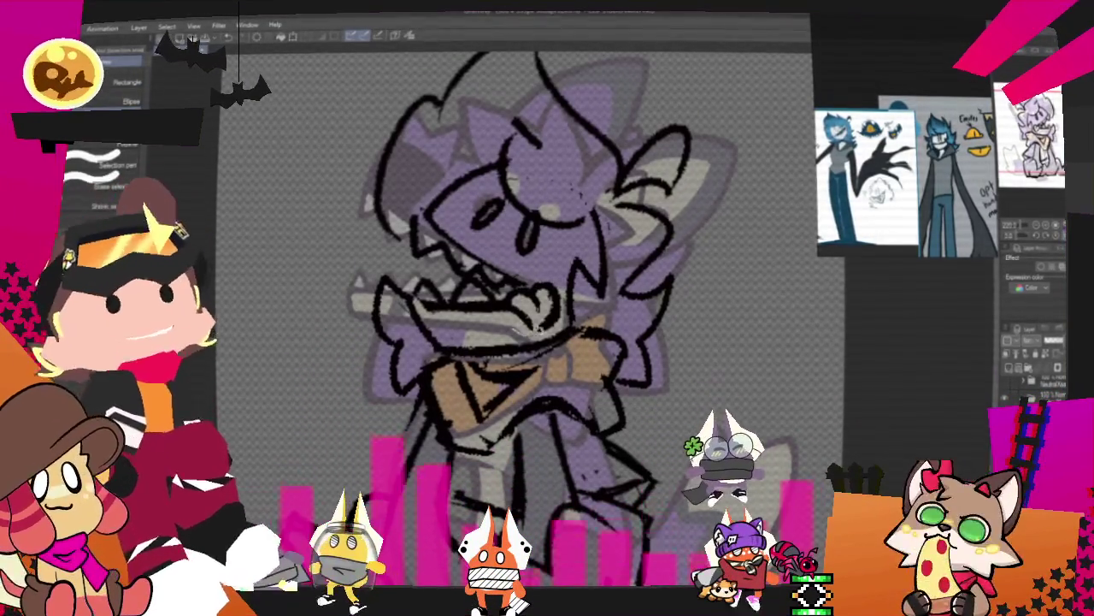
drag(522, 280, 409, 295)
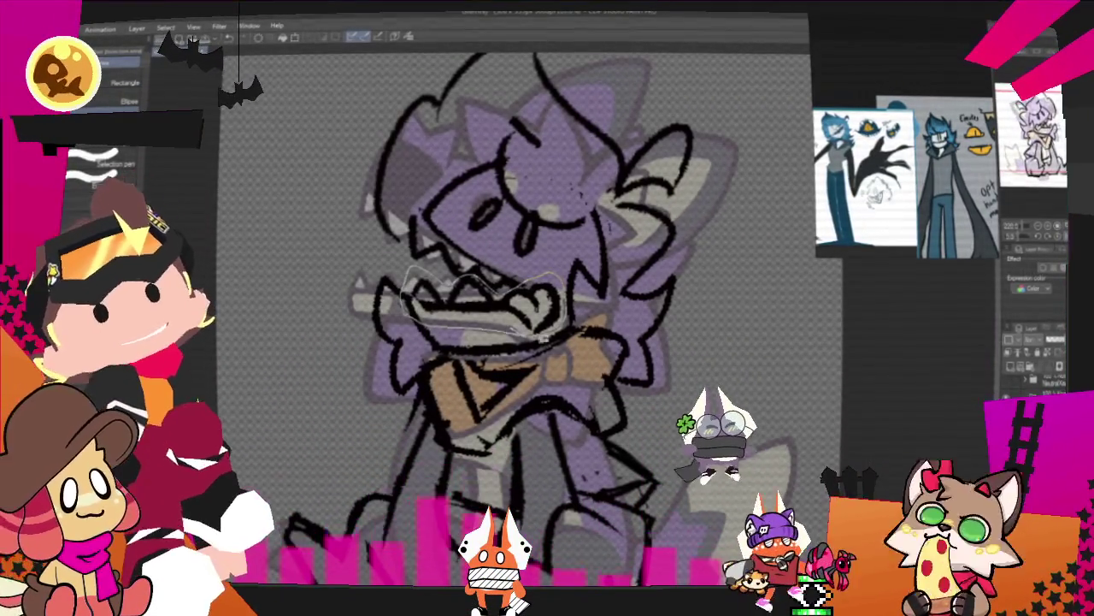
key(ctrl+t)
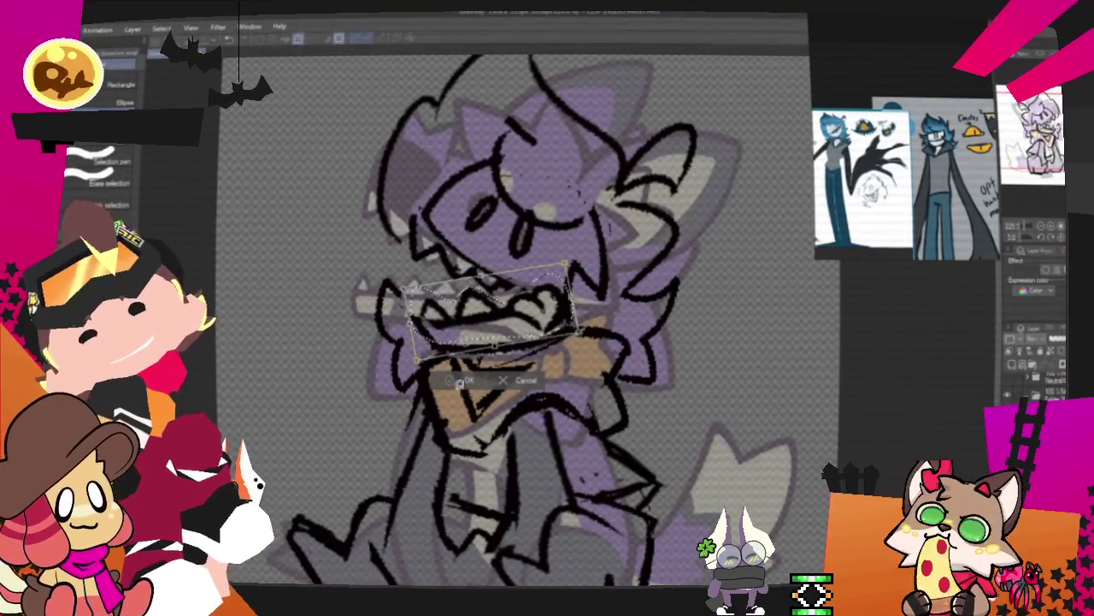
key(ctrl+d)
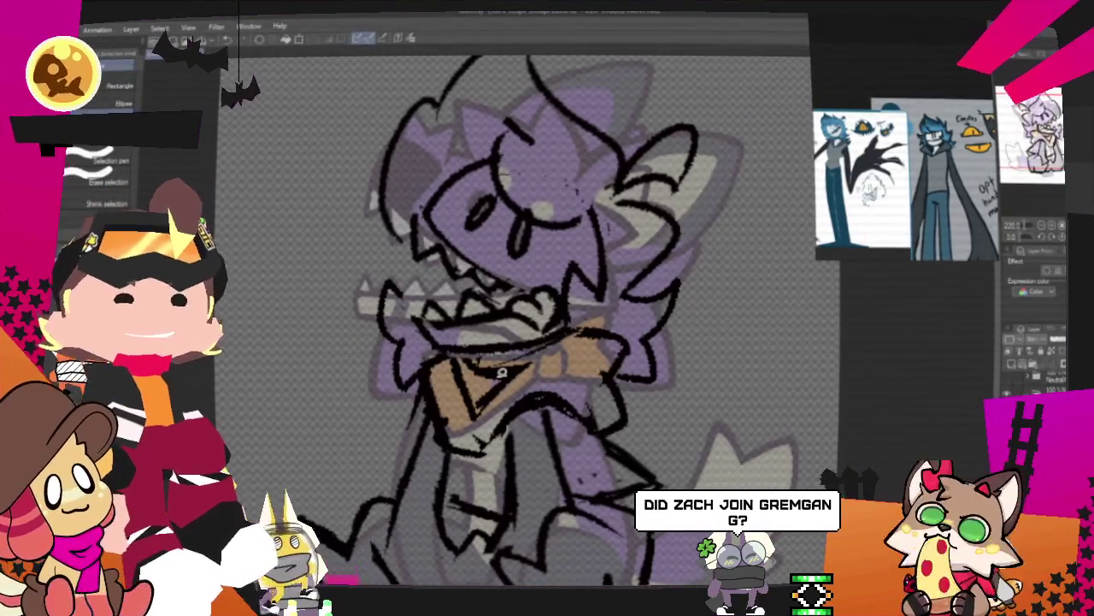
scroll(497, 350, down, 2)
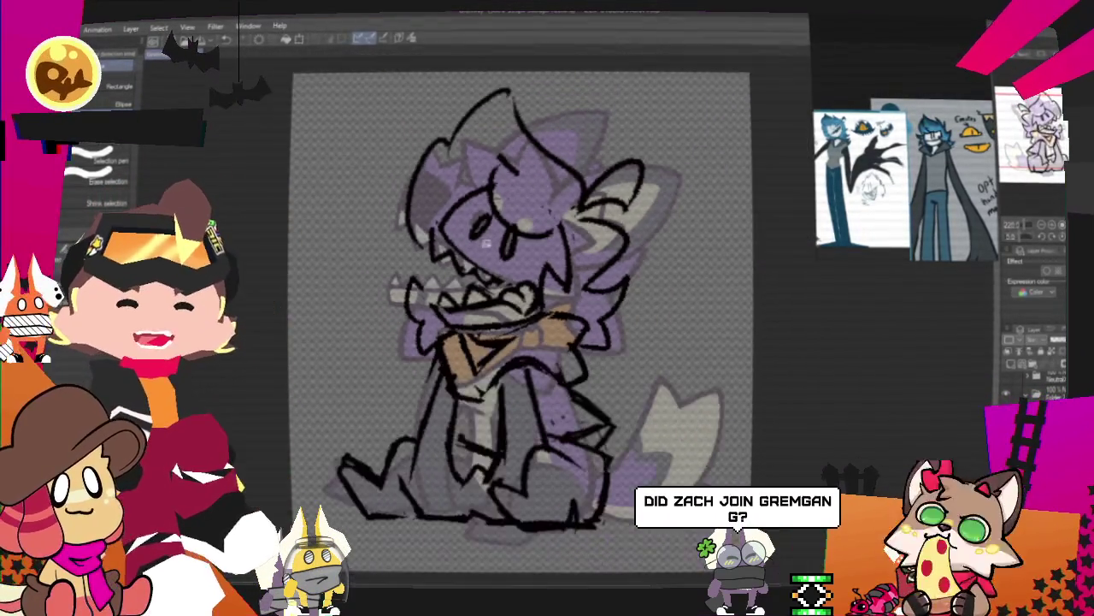
scroll(445, 307, down, 2)
scroll(399, 268, up, 2)
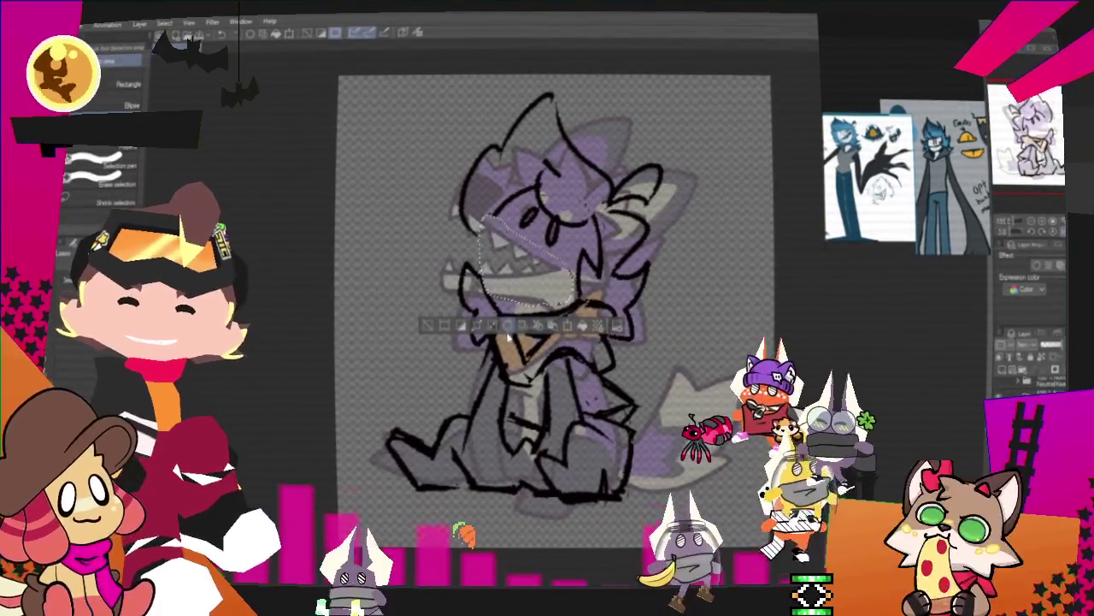
Lasso the head, rotate it slightly counter-clockwise, apply the transform and return to the Pencil
key(ctrl+d)
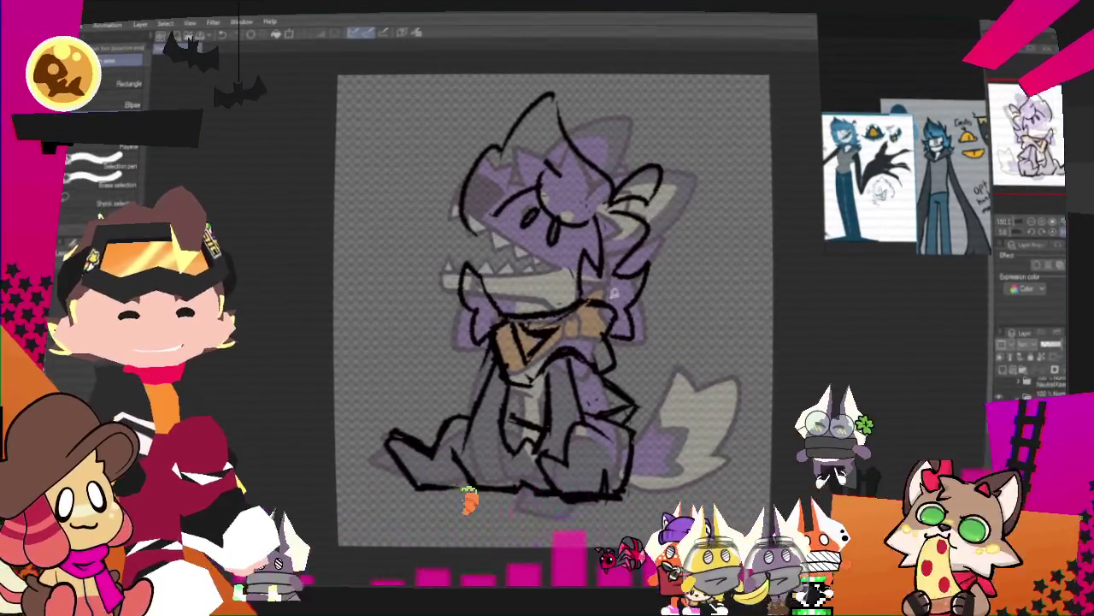
drag(581, 295, 685, 149)
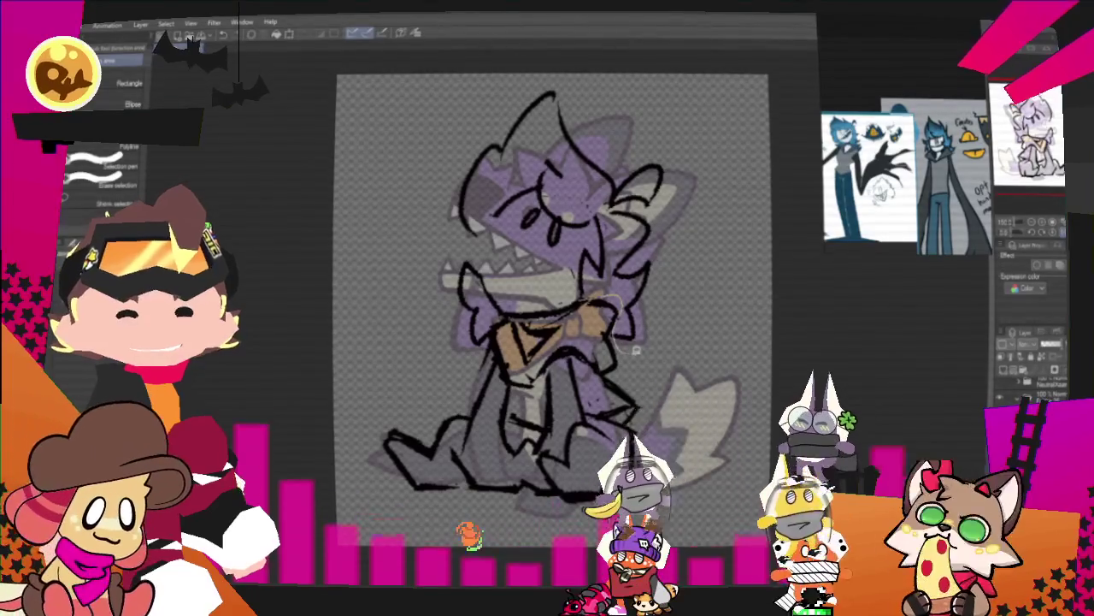
drag(459, 229, 457, 228)
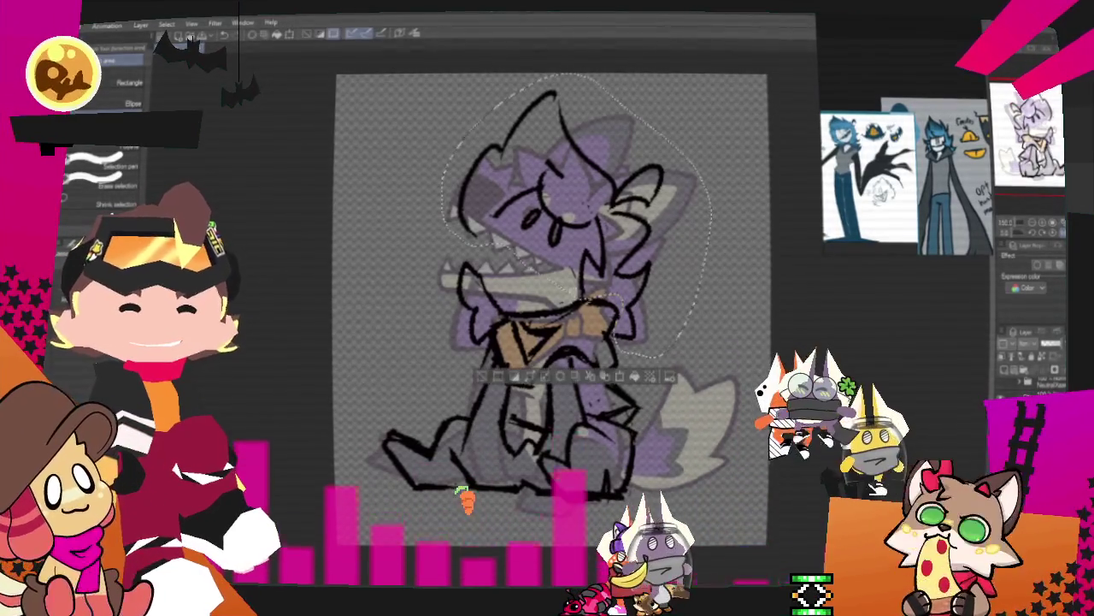
click(620, 381)
mouse_move(675, 359)
mouse_down()
mouse_move(663, 276)
mouse_move(661, 287)
mouse_up()
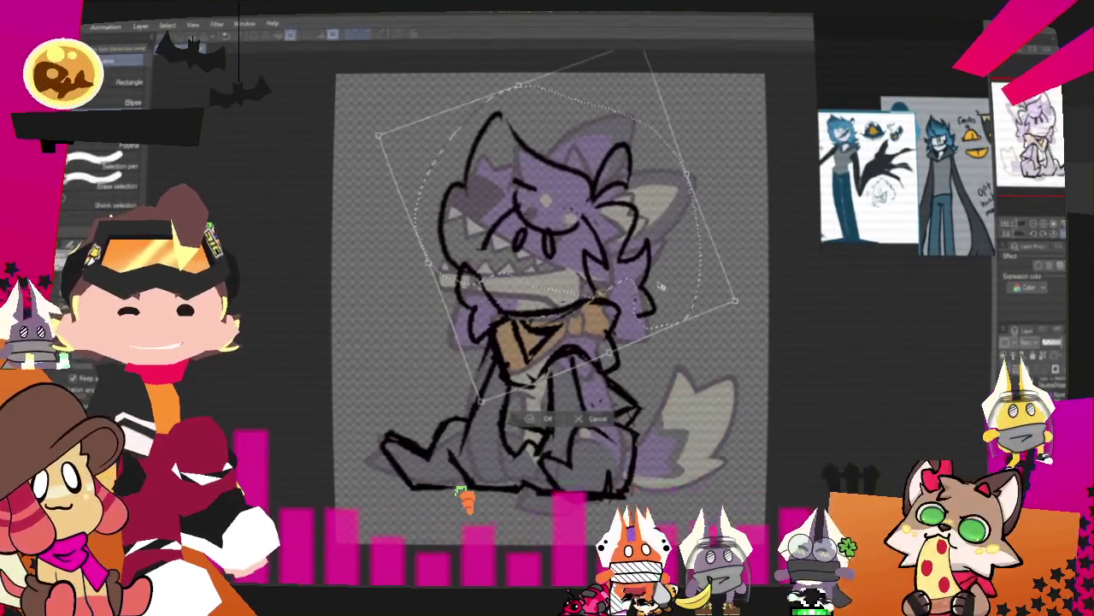
drag(731, 254, 663, 303)
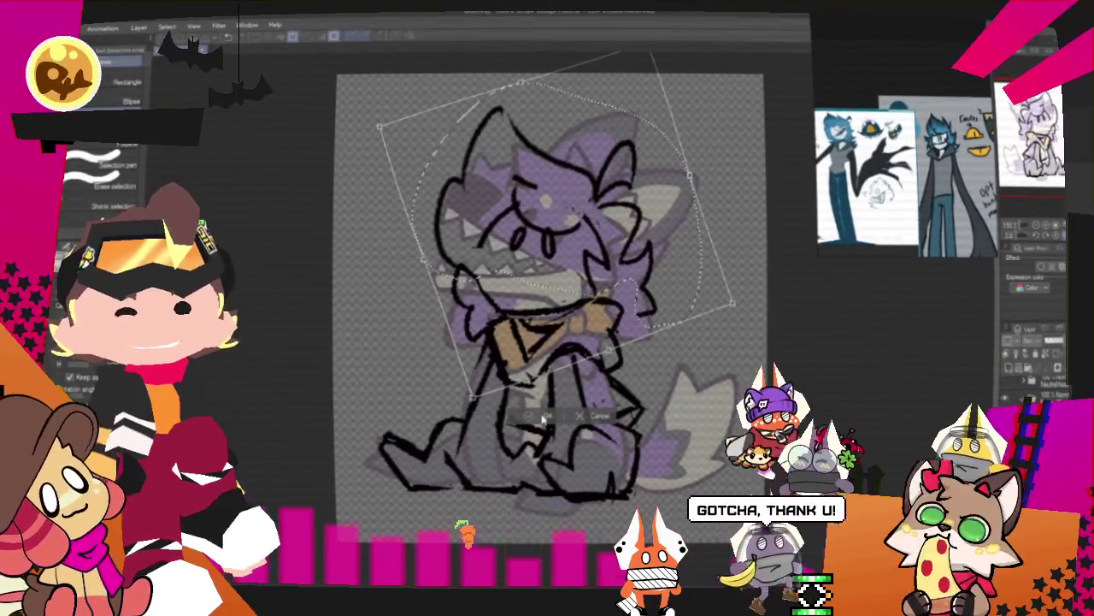
key(Return)
key(ctrl+d)
key(p)
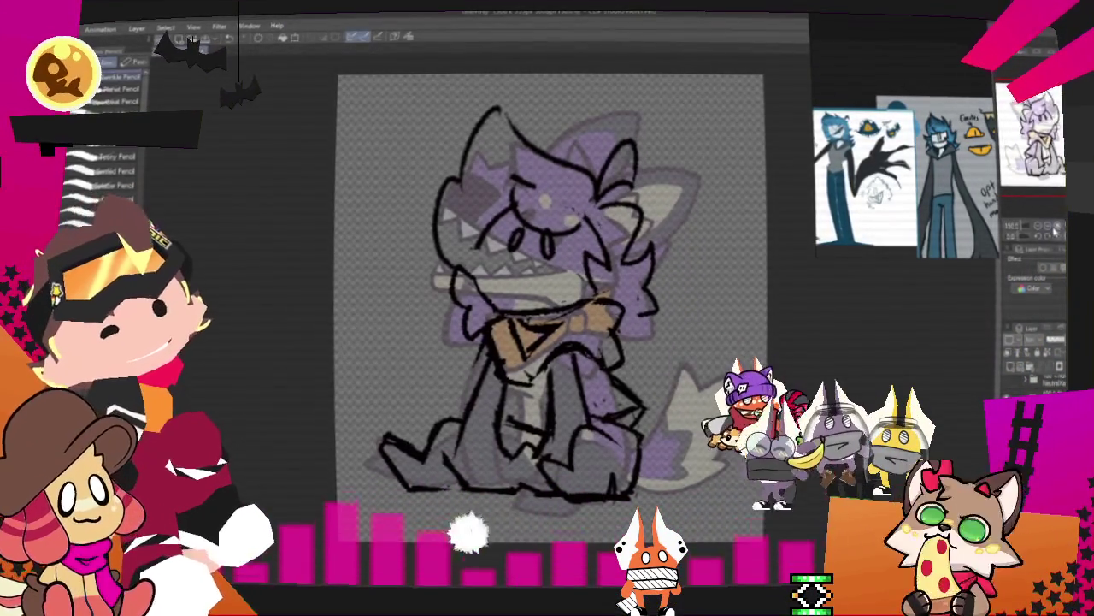
scroll(661, 288, up, 2)
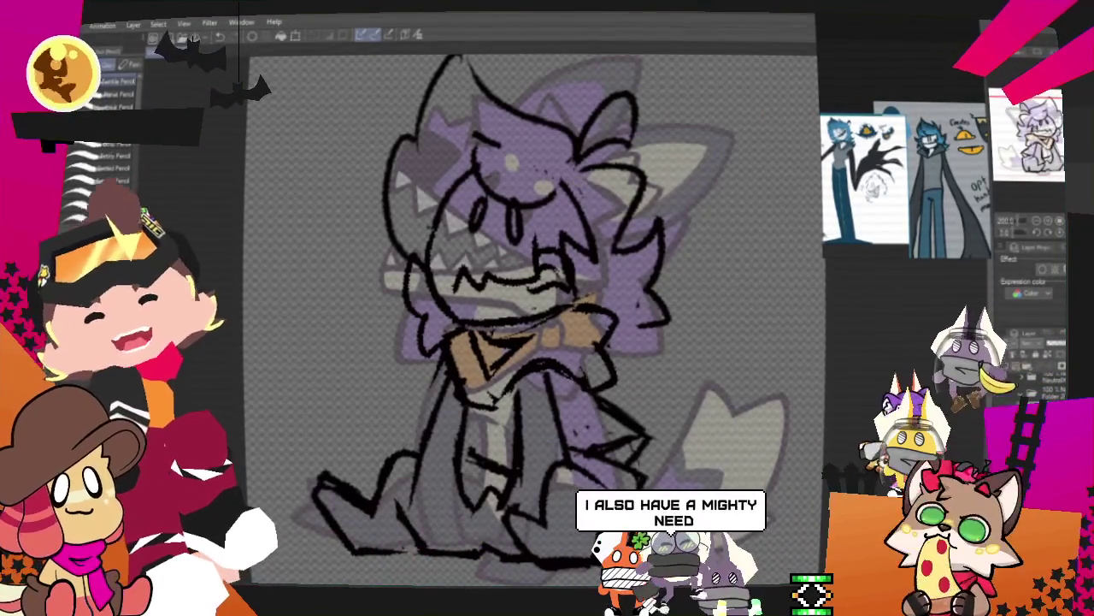
key(m)
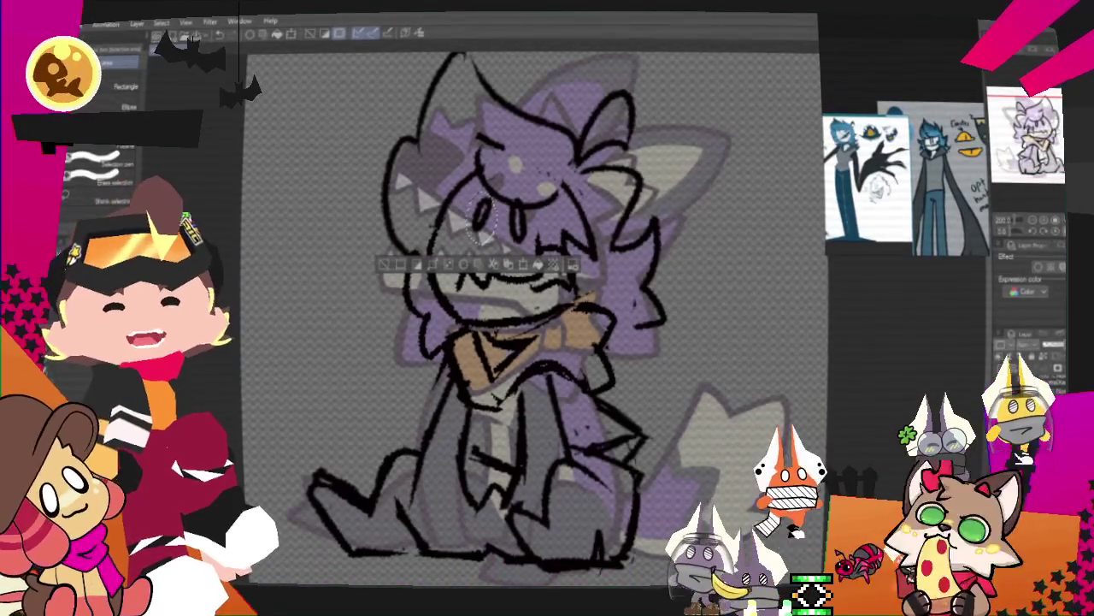
right_click(483, 220)
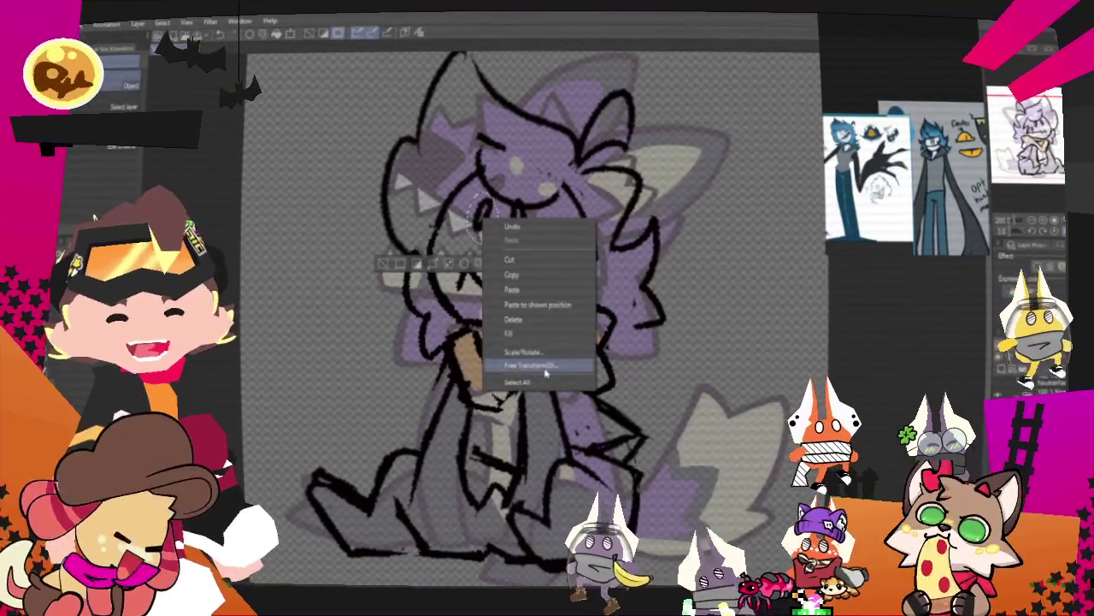
click(534, 365)
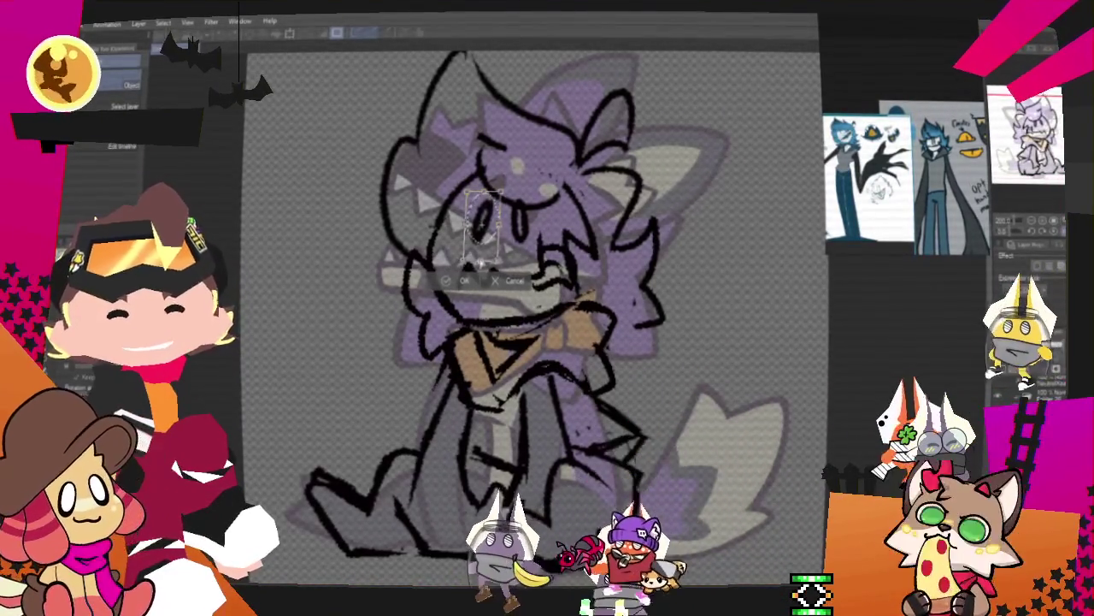
drag(481, 261, 482, 269)
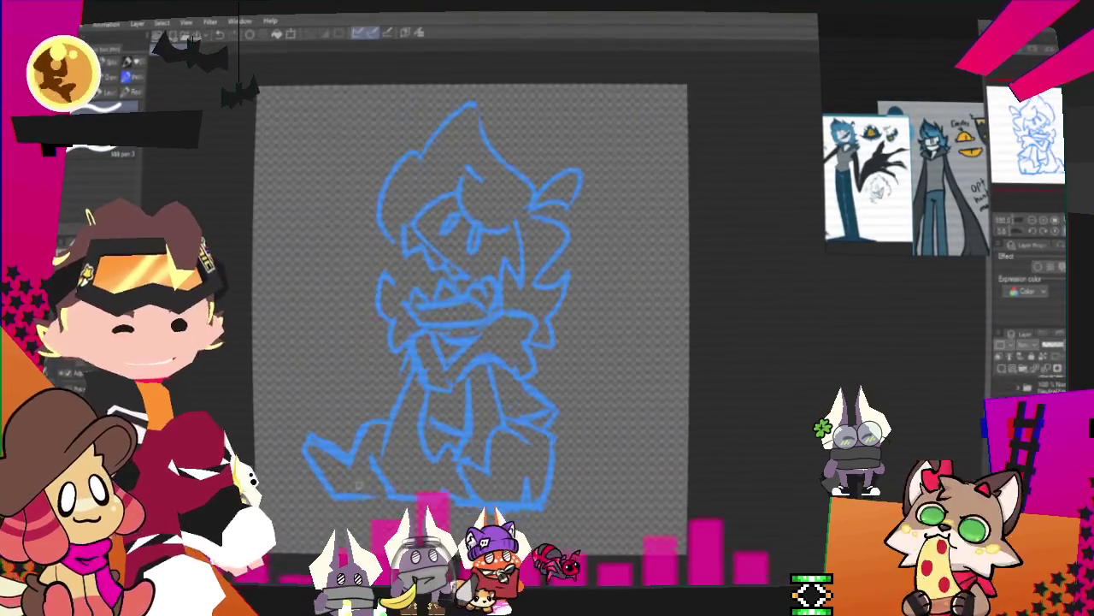
scroll(394, 392, down, 2)
scroll(394, 392, up, 1)
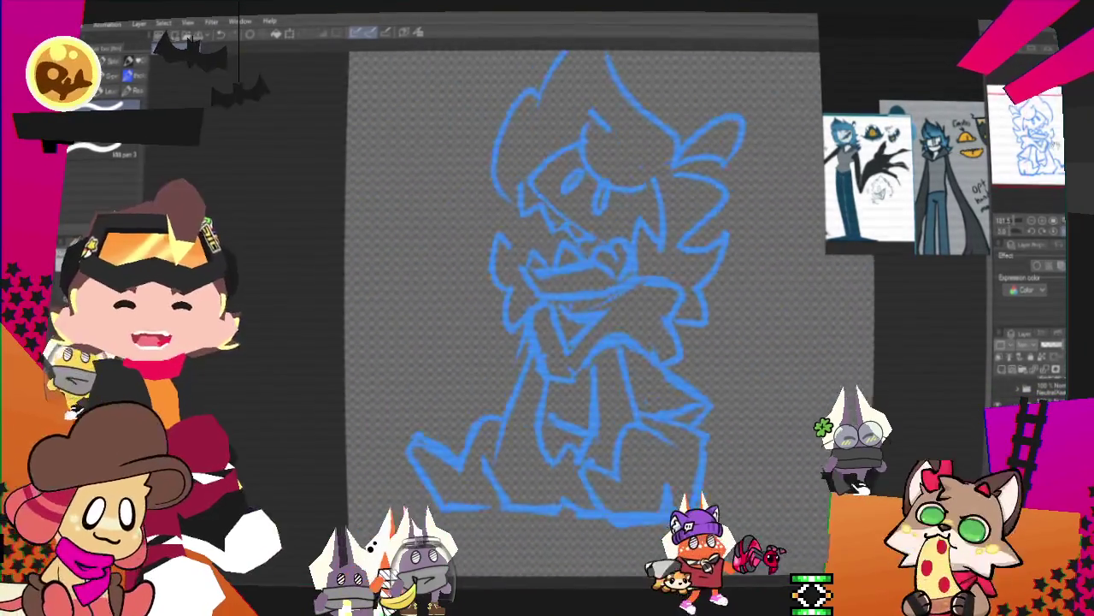
drag(394, 396, 356, 395)
key(h)
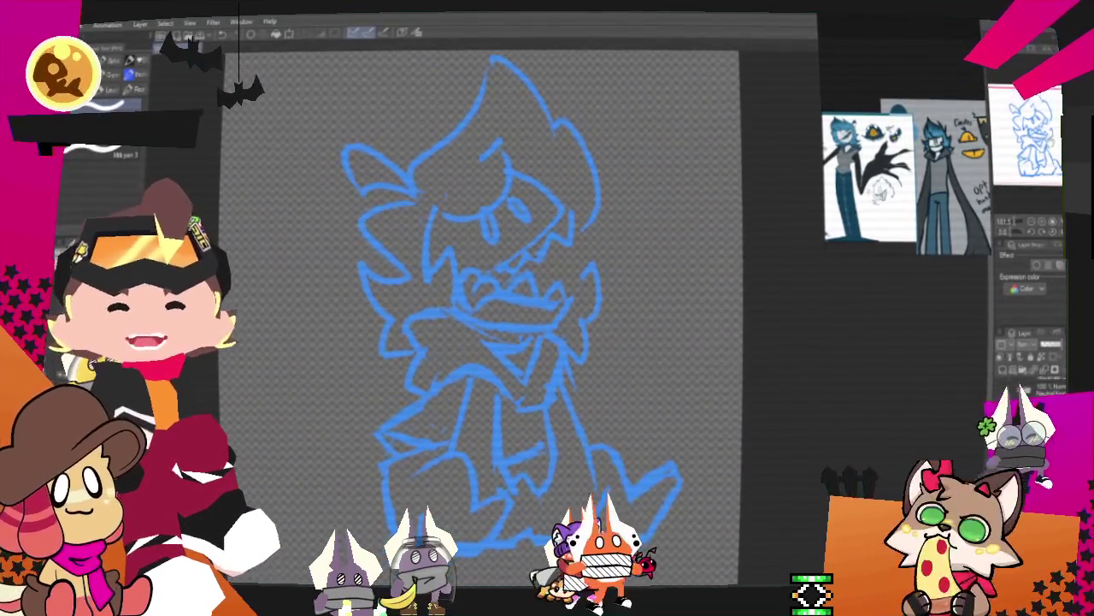
key(h)
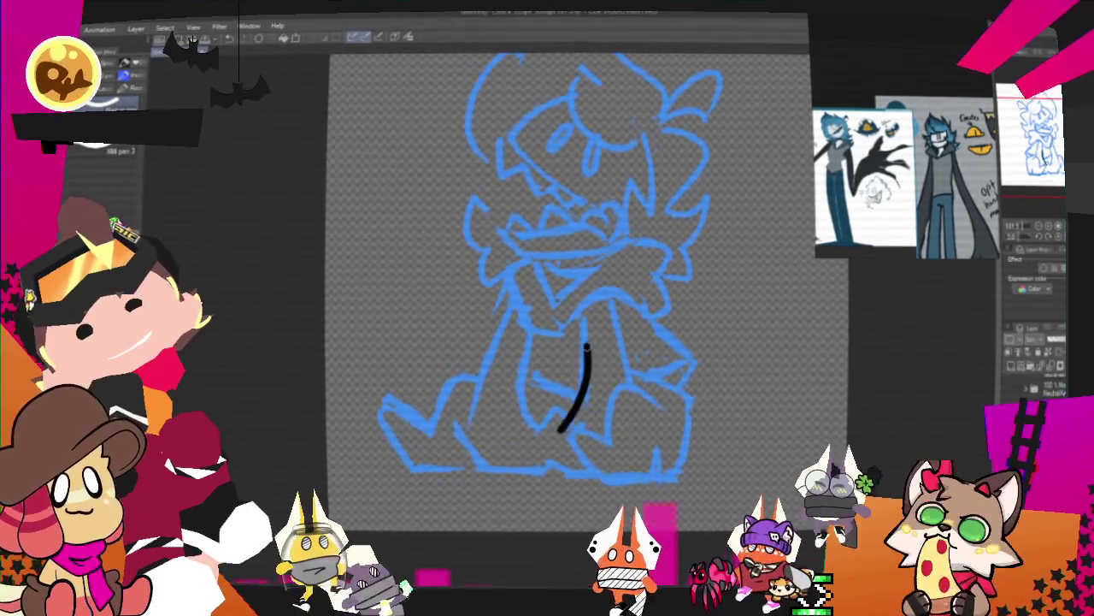
Try inking a vertical line down the middle of the scarf, undoing the attempts
drag(584, 317, 564, 431)
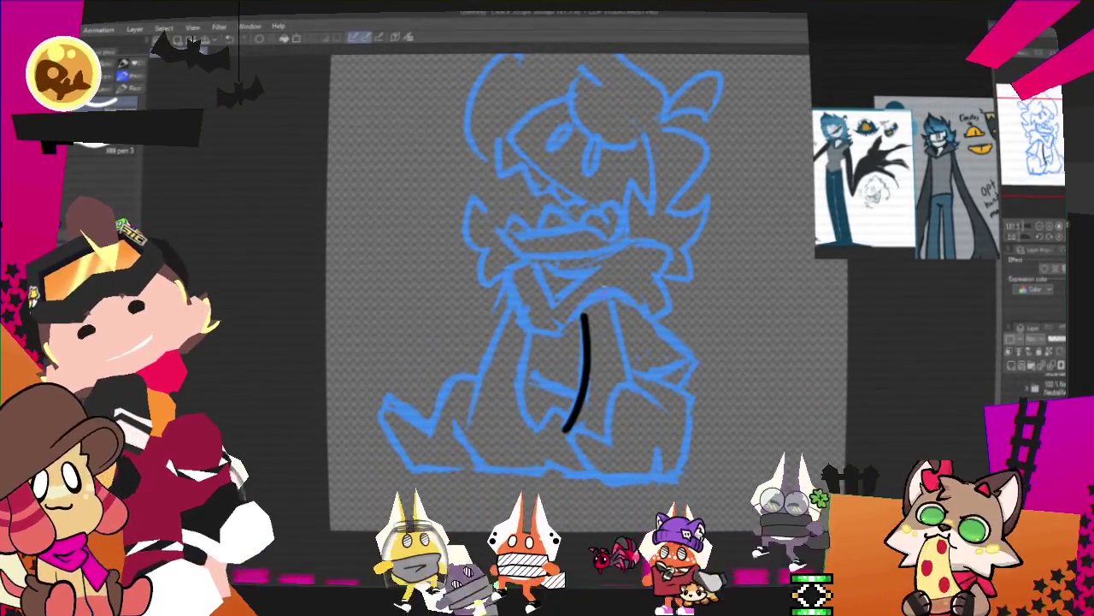
key(ctrl+z)
mouse_move(580, 312)
mouse_down()
mouse_move(589, 402)
mouse_move(579, 393)
mouse_up()
key(ctrl+z)
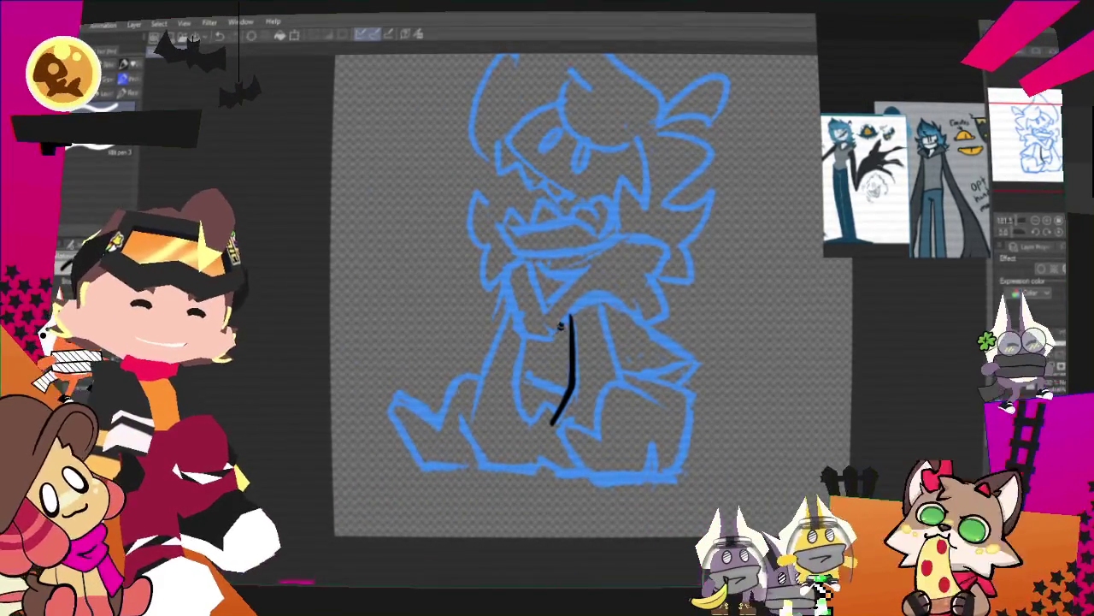
key(ctrl+z)
Ink the folded arms' crossbar, the hook above it and a diagonal arm line
mouse_move(552, 329)
mouse_down()
mouse_move(624, 295)
mouse_move(643, 323)
mouse_up()
mouse_move(578, 267)
mouse_down()
mouse_move(663, 238)
mouse_move(604, 310)
mouse_up()
key(ctrl+z)
drag(643, 272, 603, 313)
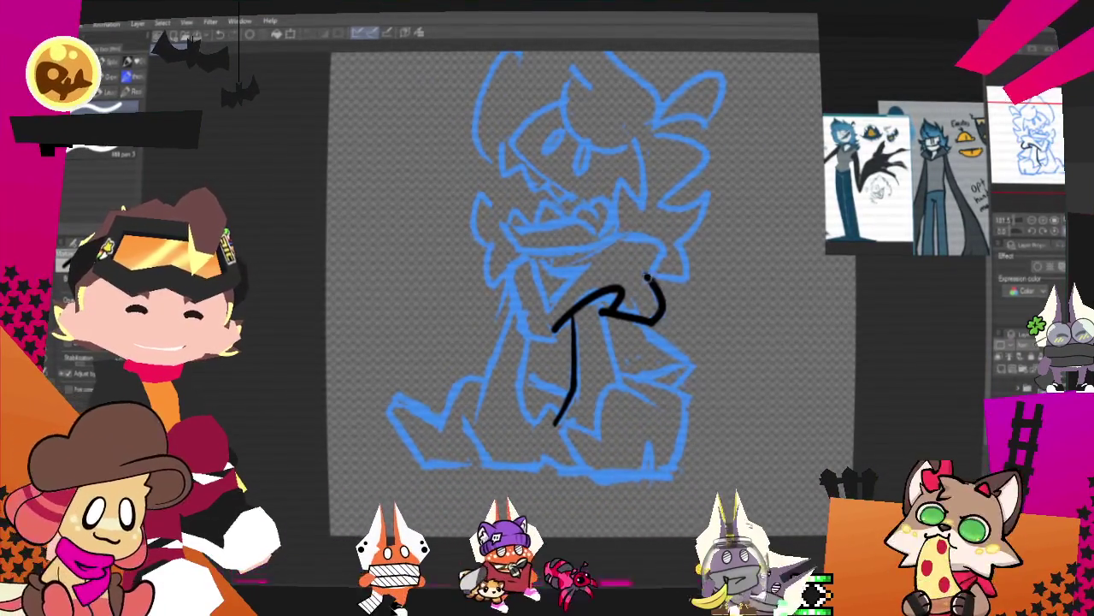
drag(612, 244, 633, 278)
key(ctrl+z)
drag(544, 310, 656, 265)
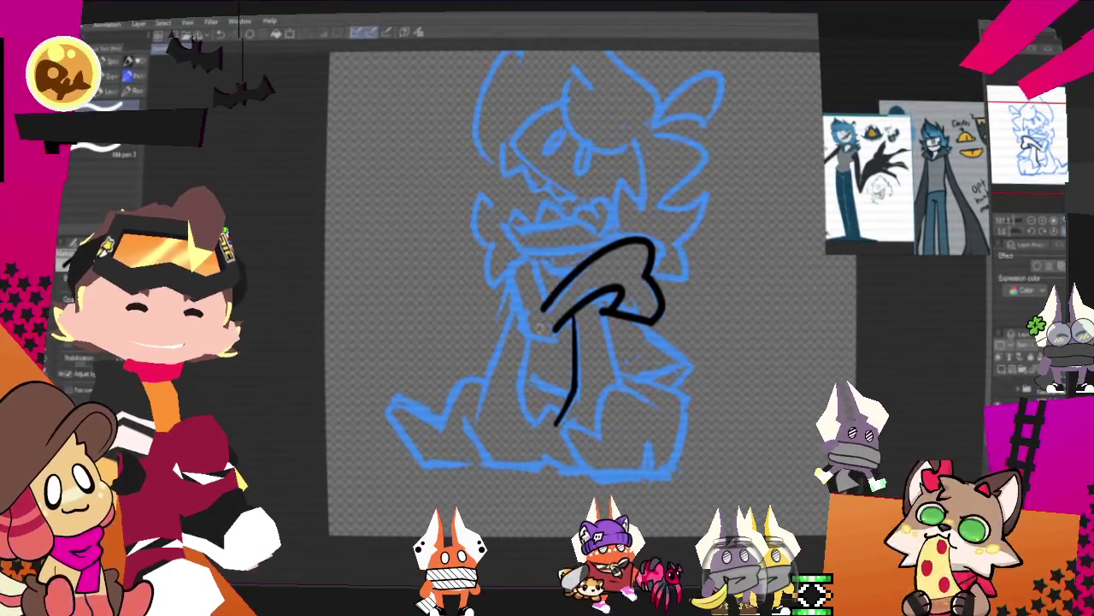
key(ctrl+z)
drag(555, 330, 608, 292)
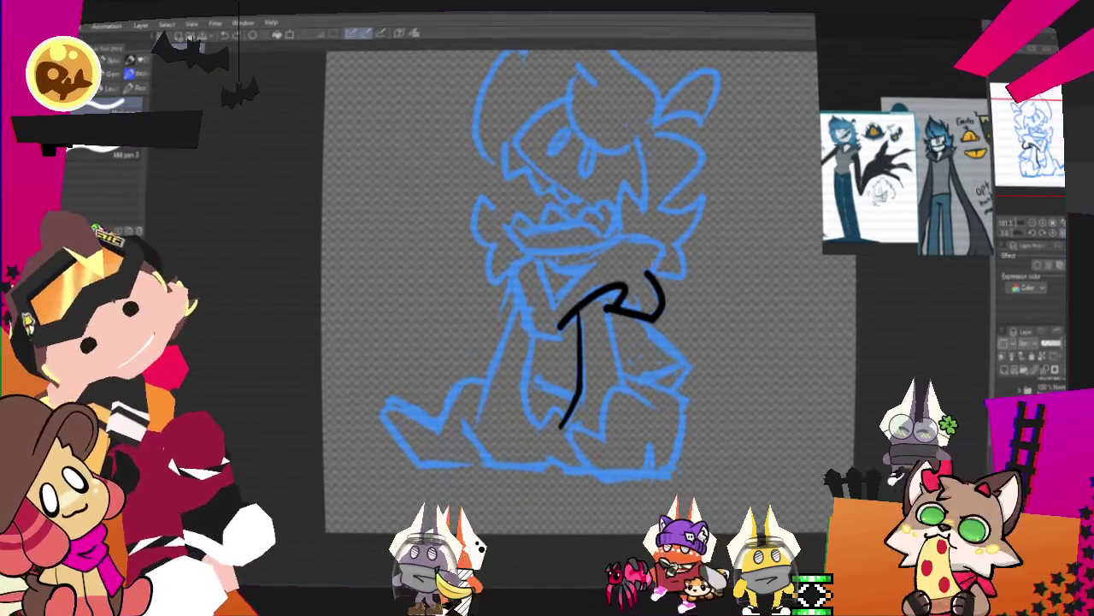
drag(620, 238, 637, 278)
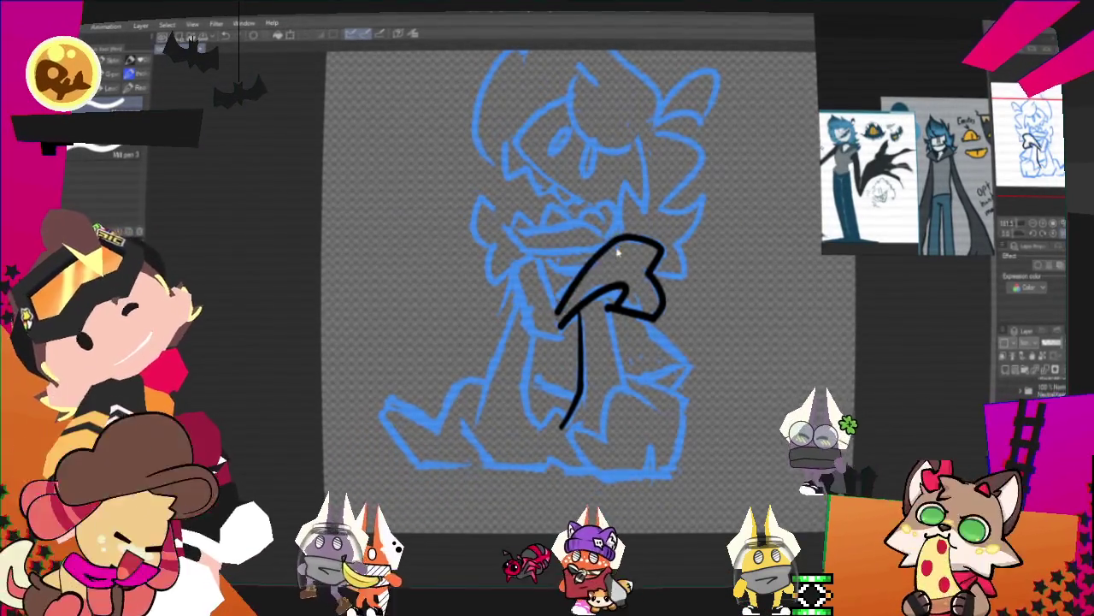
drag(628, 240, 554, 306)
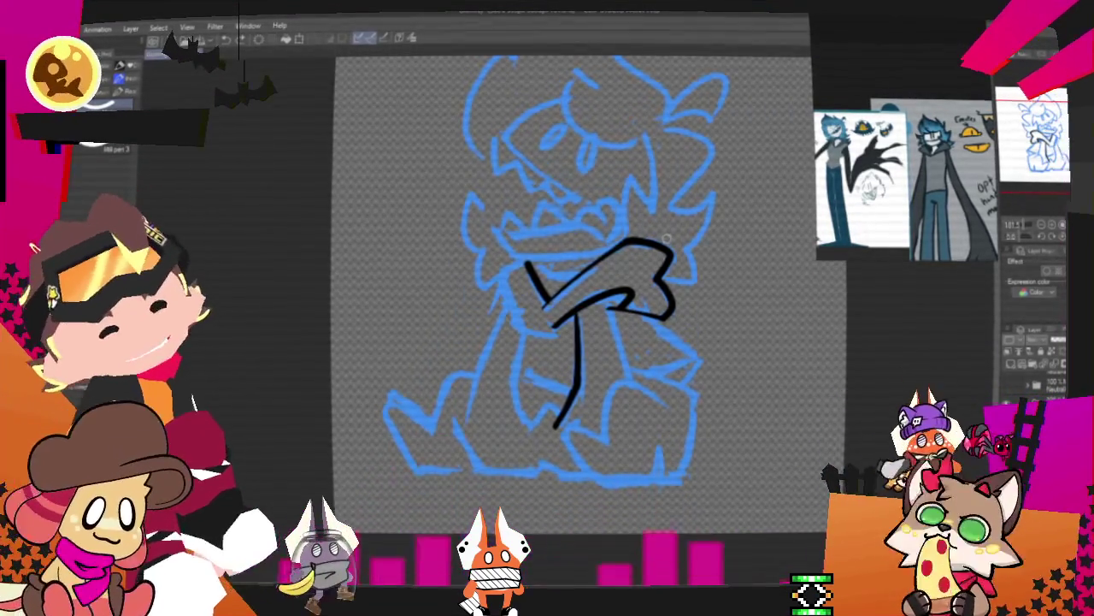
Ink the left crossed arm and a short line down from the right arm
scroll(737, 250, up, 1)
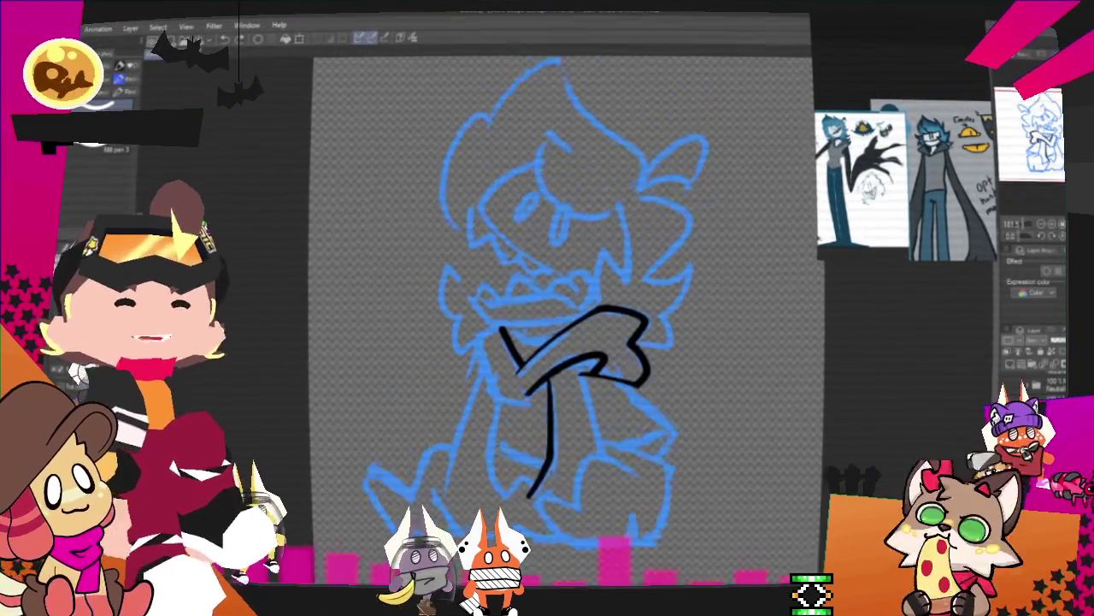
drag(435, 318, 488, 337)
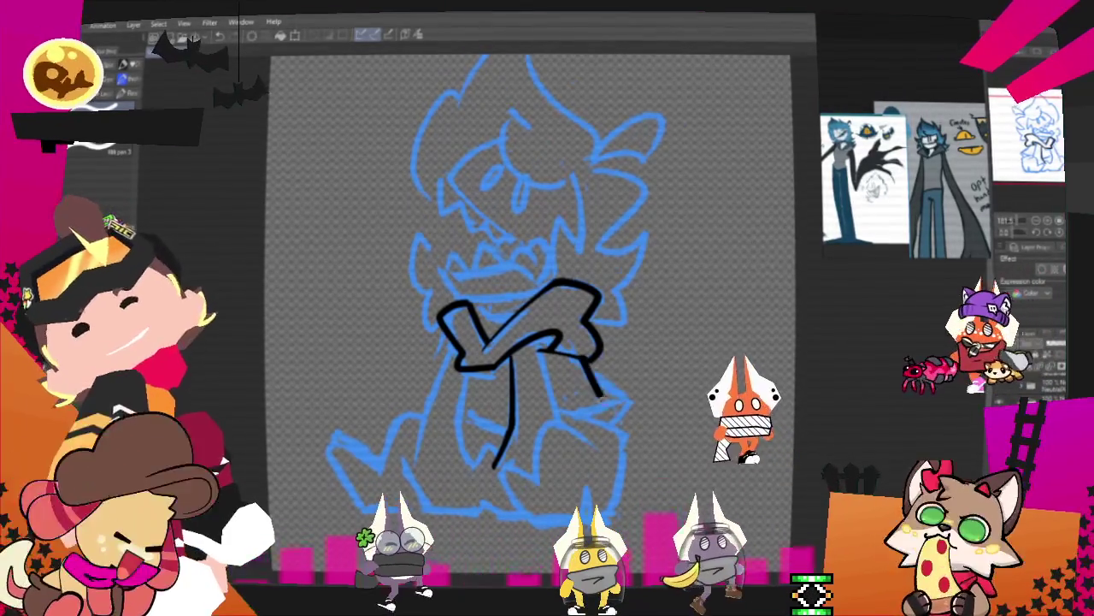
mouse_move(585, 362)
mouse_down()
mouse_move(612, 407)
mouse_move(564, 425)
mouse_up()
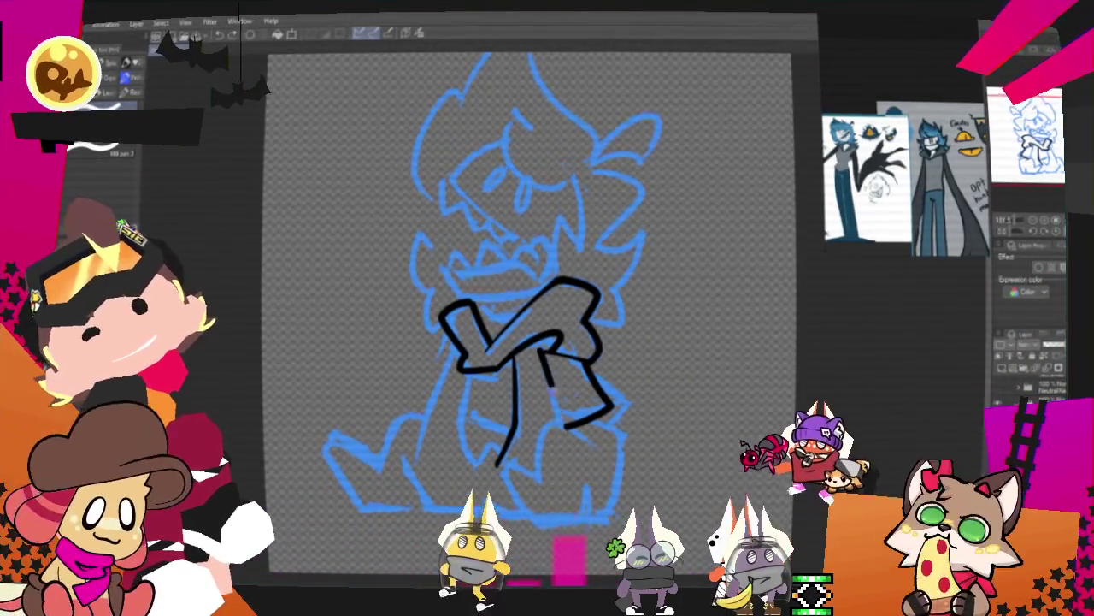
drag(589, 444, 530, 487)
key(ctrl+z)
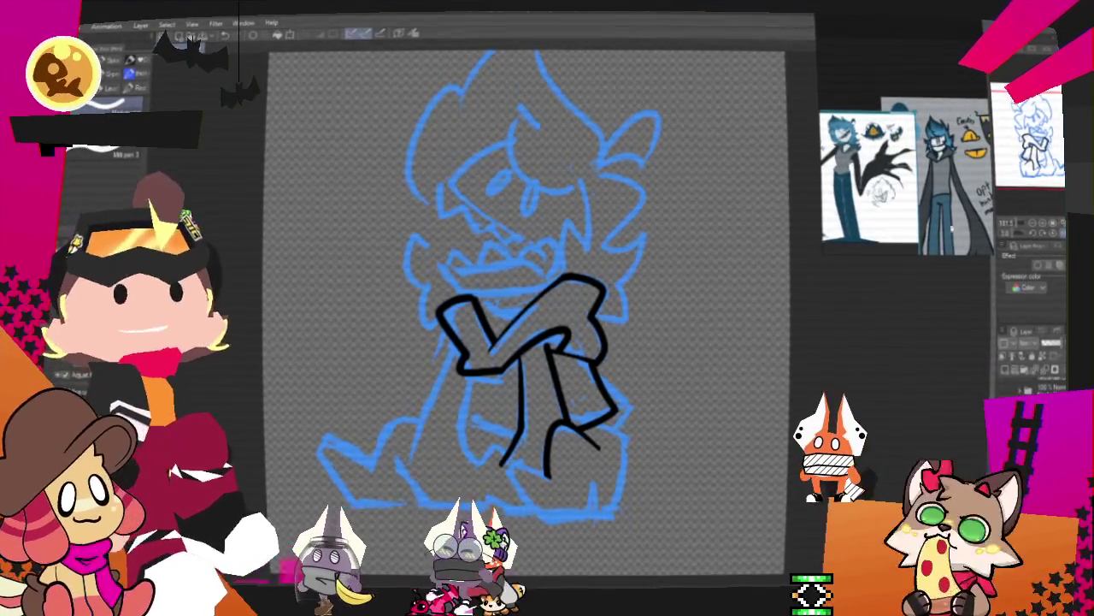
Ink a small foot loop under the scarf and the boot's right outline, redrawing failed strokes
drag(542, 387, 585, 443)
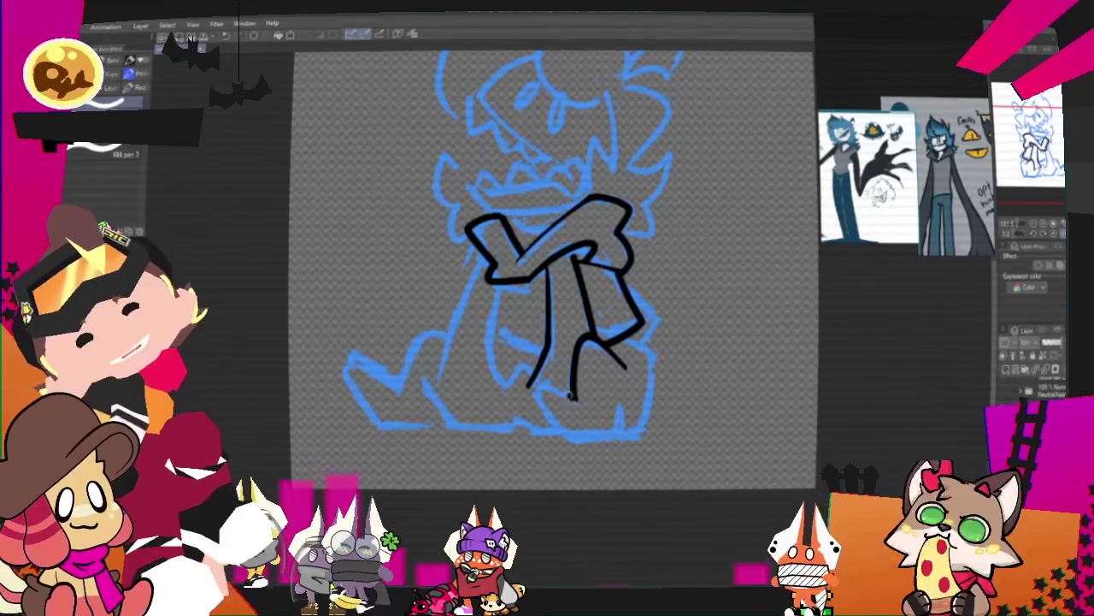
key(ctrl+z)
drag(571, 389, 586, 441)
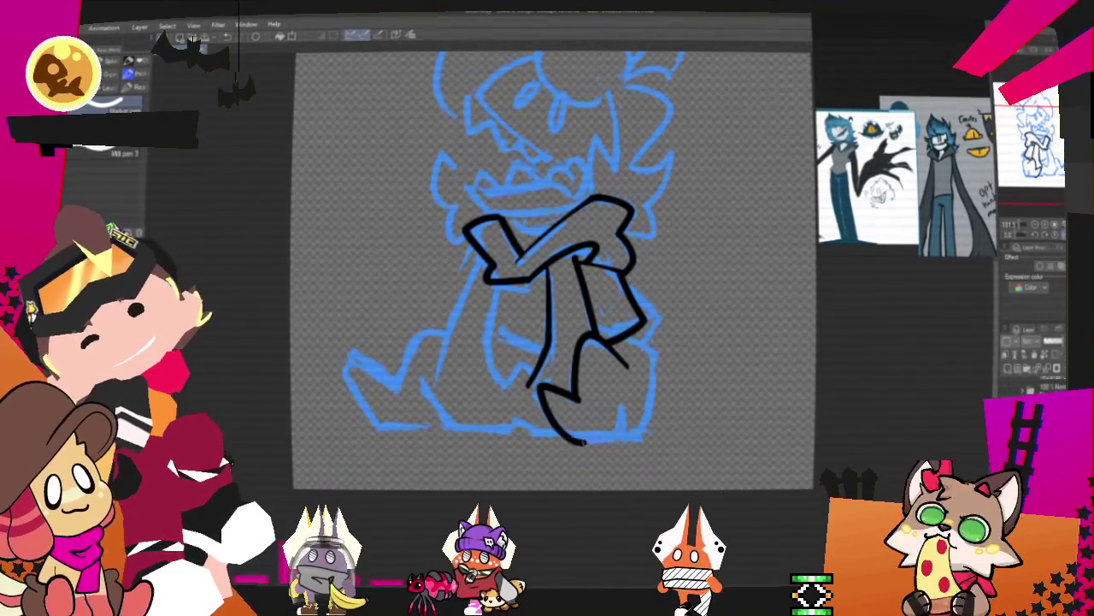
key(ctrl+z)
drag(573, 392, 560, 432)
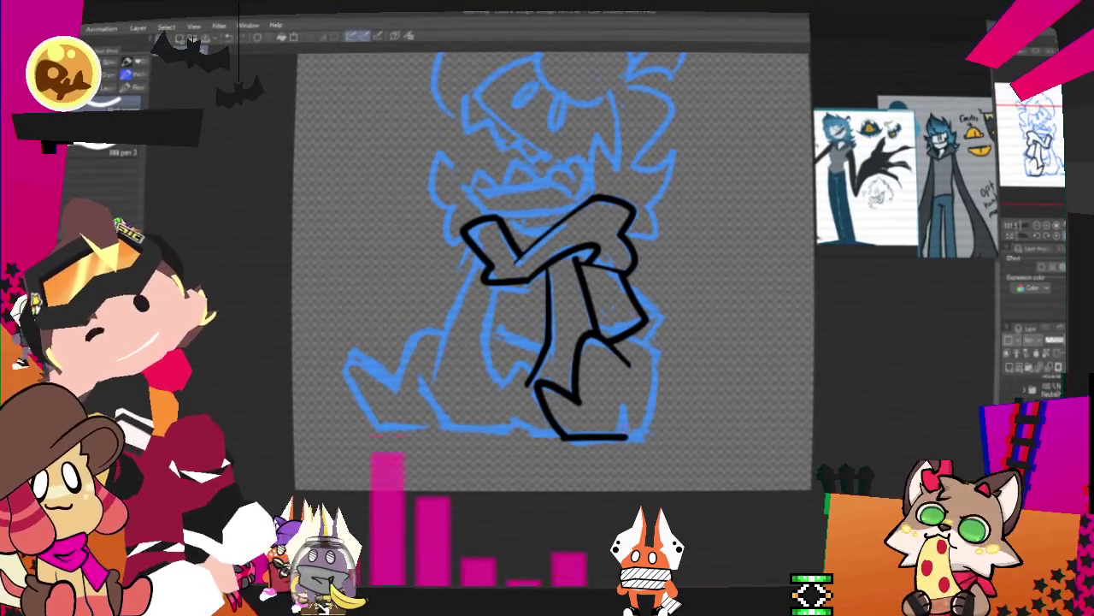
drag(625, 415, 624, 438)
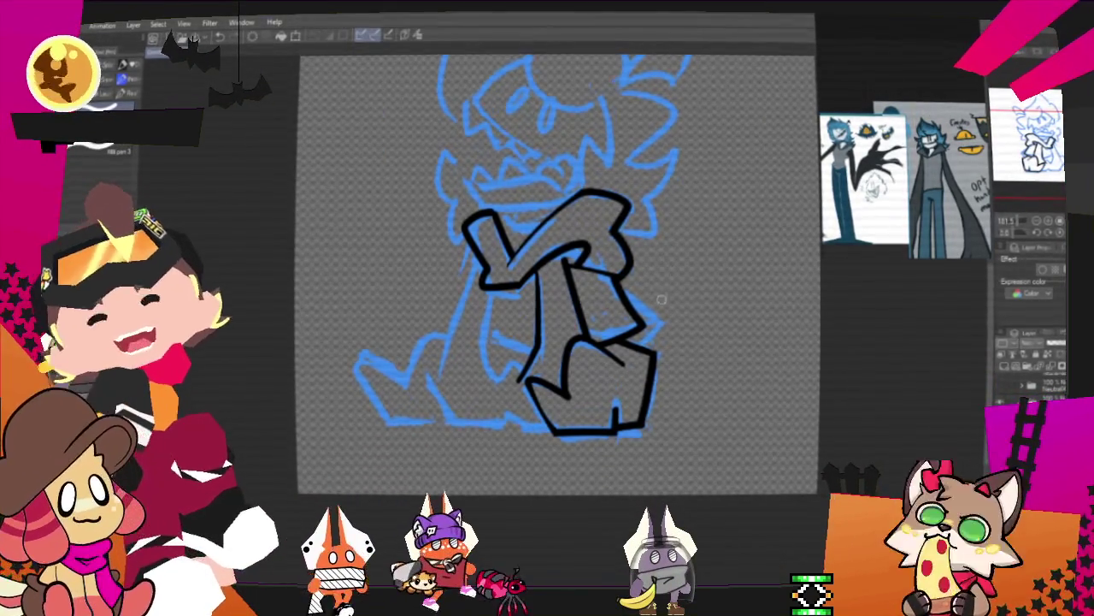
key(ctrl+z)
drag(647, 353, 632, 424)
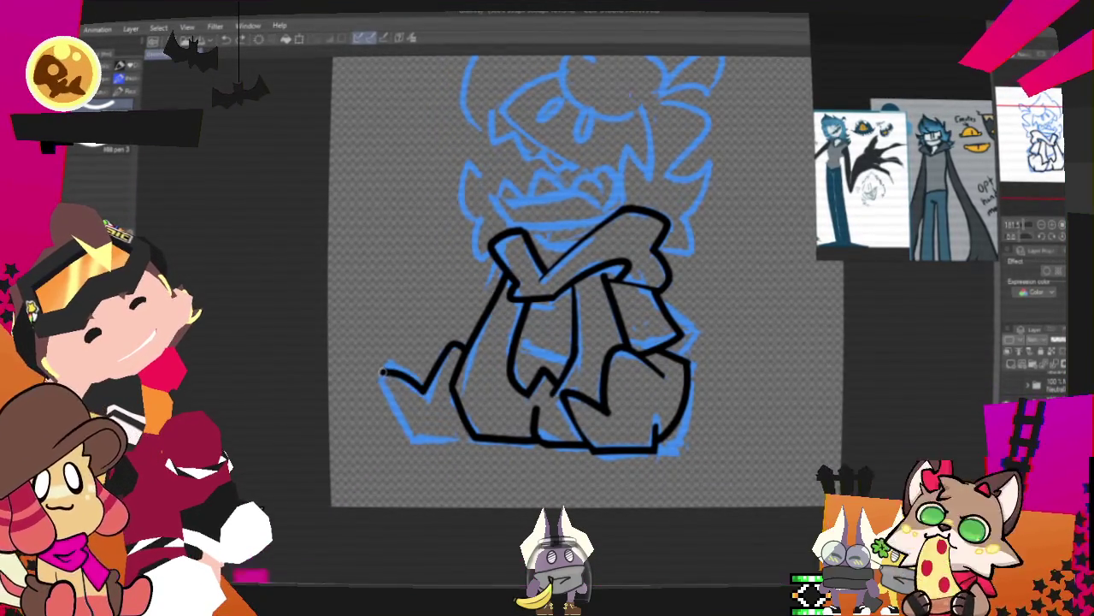
key(ctrl+z)
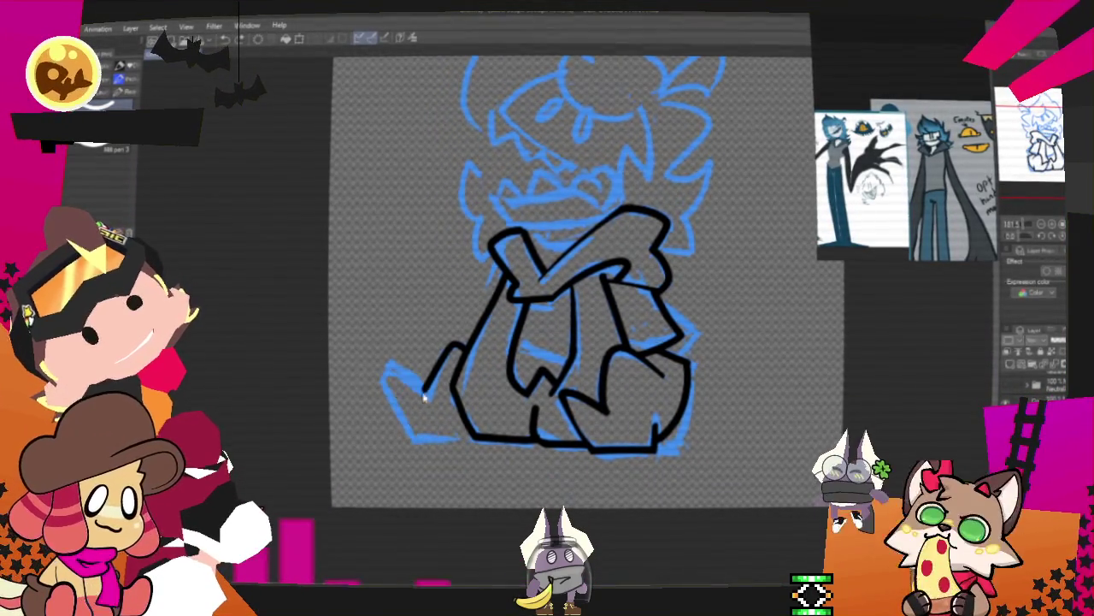
Ink the left leg outline and the bottom of the left foot
drag(387, 367, 417, 434)
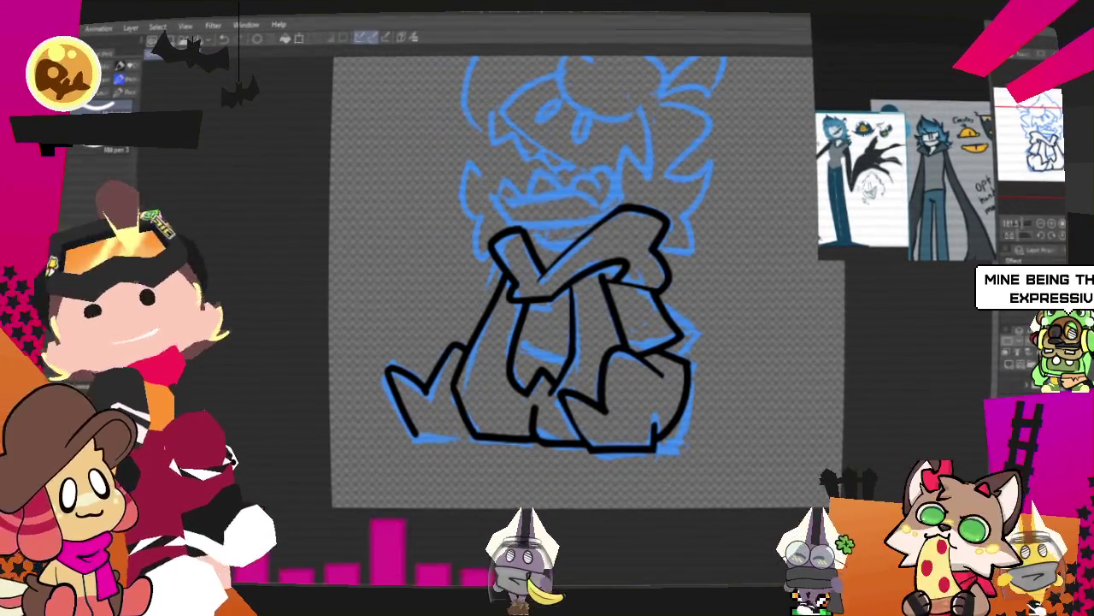
key(ctrl+z)
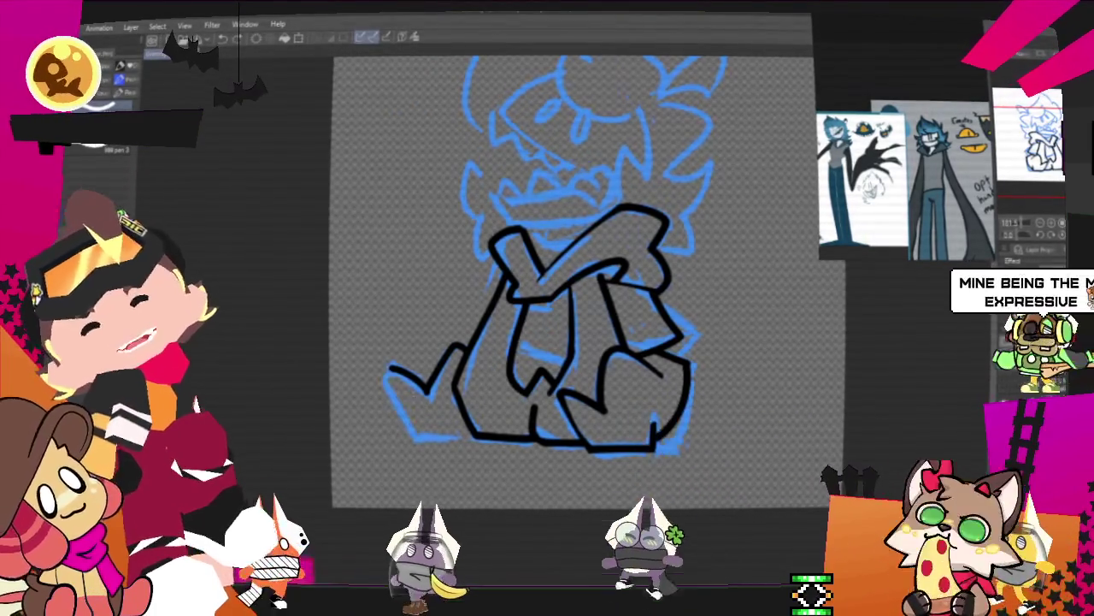
drag(419, 434, 395, 370)
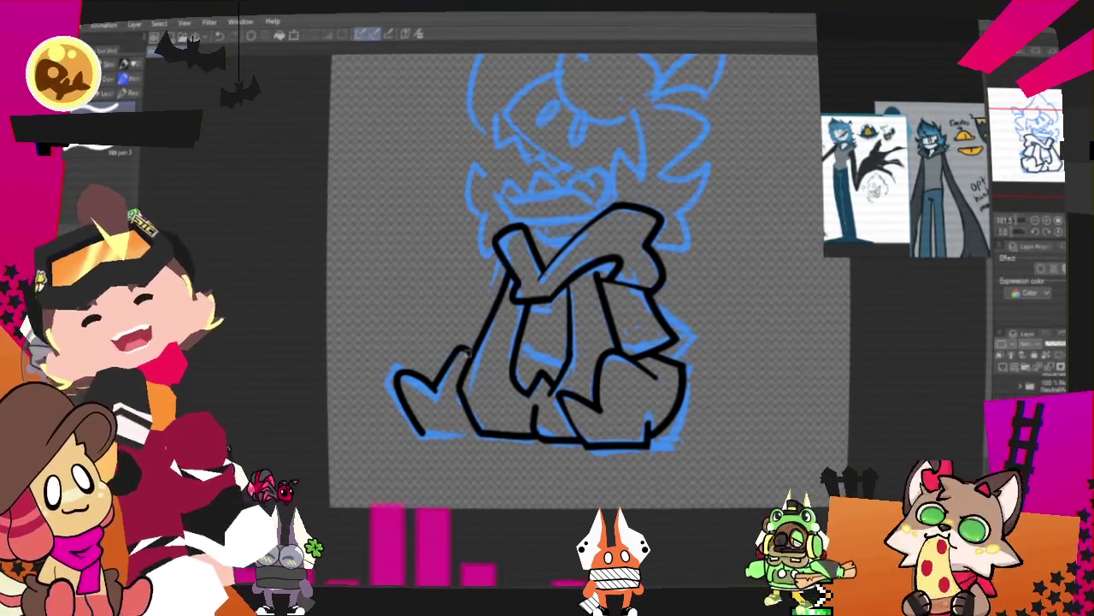
drag(436, 441, 479, 440)
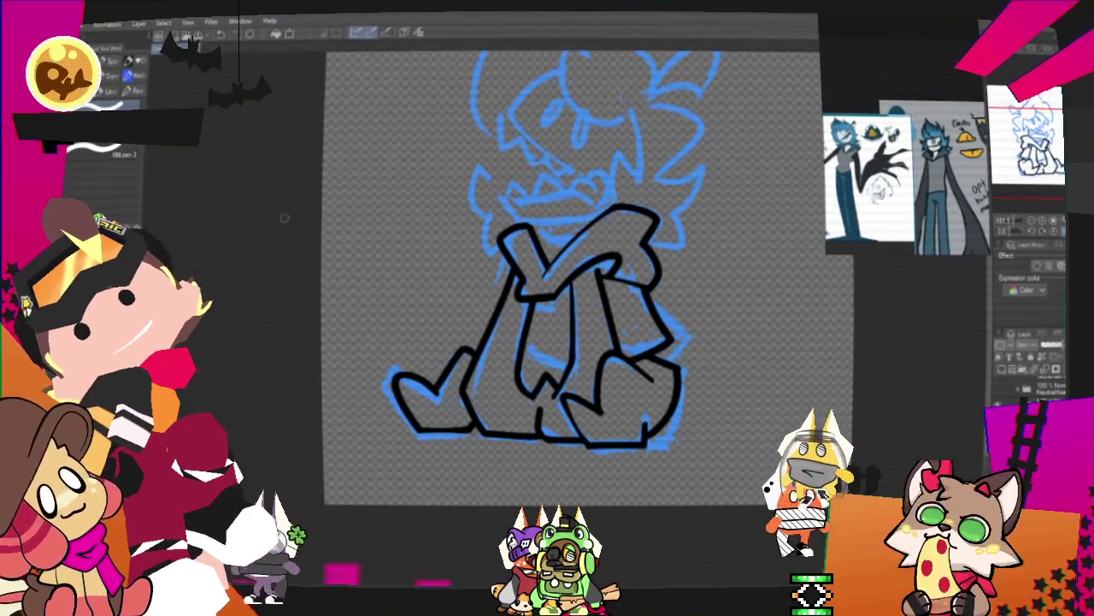
drag(890, 292, 813, 313)
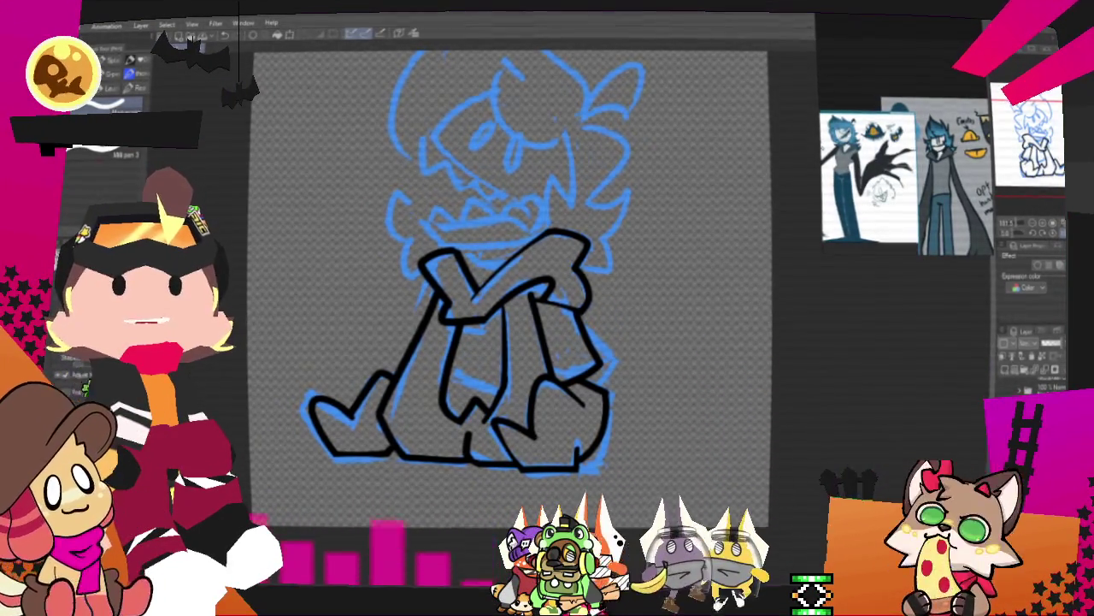
drag(377, 111, 379, 72)
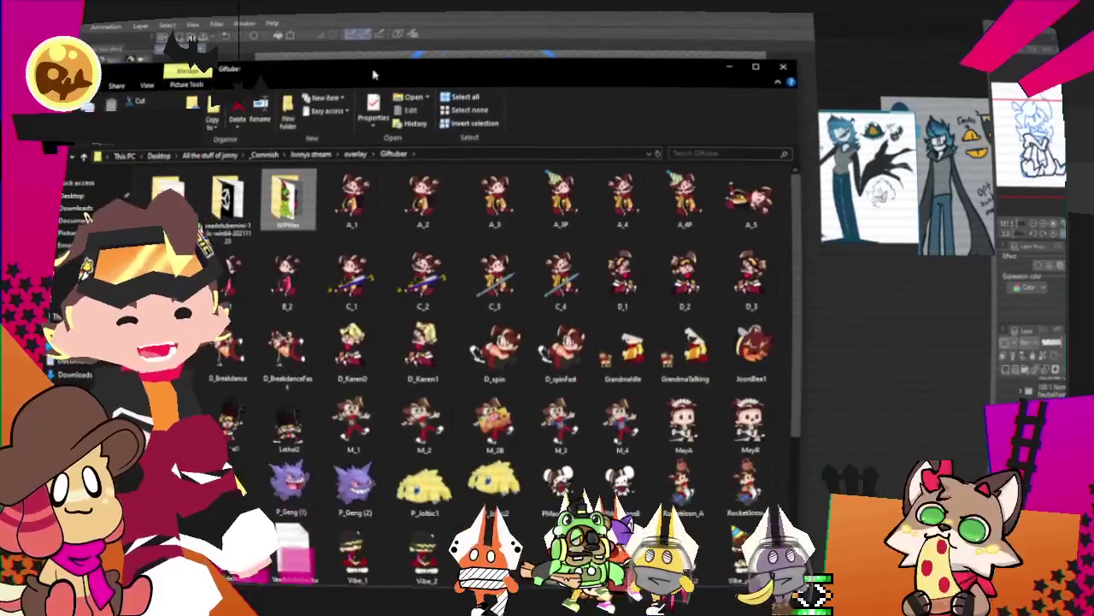
Browse the Giftuber GIF files from C_1 to D_Karen0, then switch back to Clip Studio Paint
key(Right)
key(Right)
key(Right)
key(Right)
key(Right)
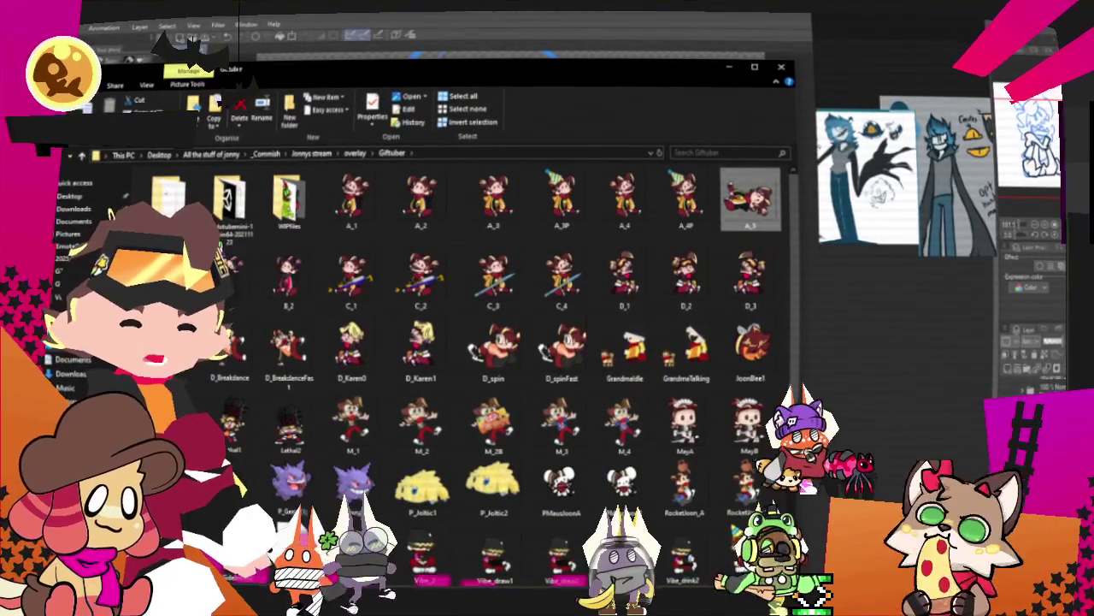
click(352, 278)
key(Right)
key(Right)
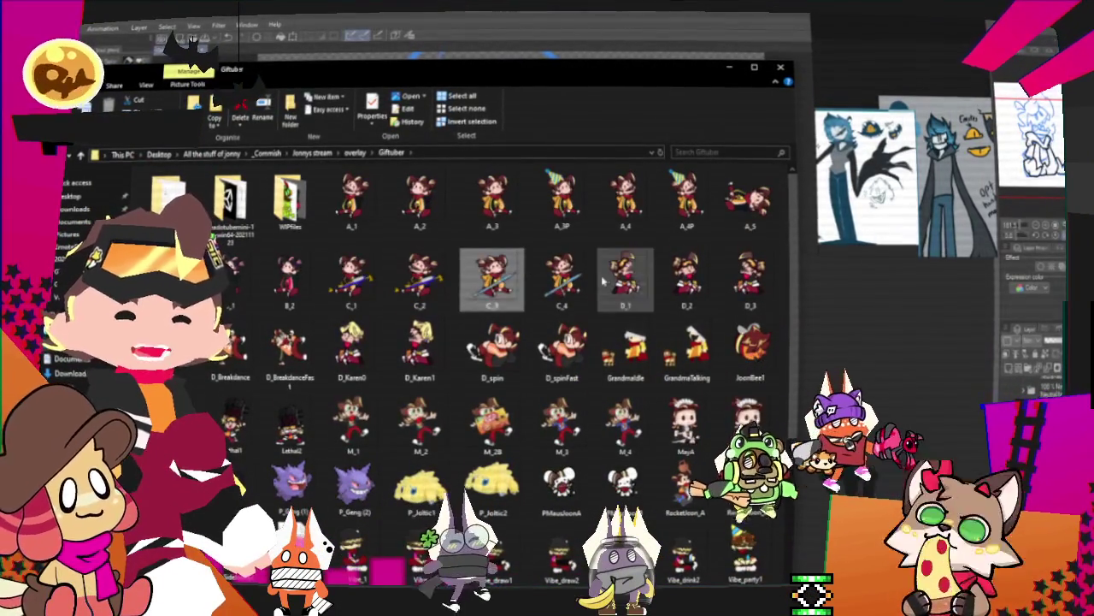
key(Right)
key(Right)
key(Right)
key(Right)
key(Right)
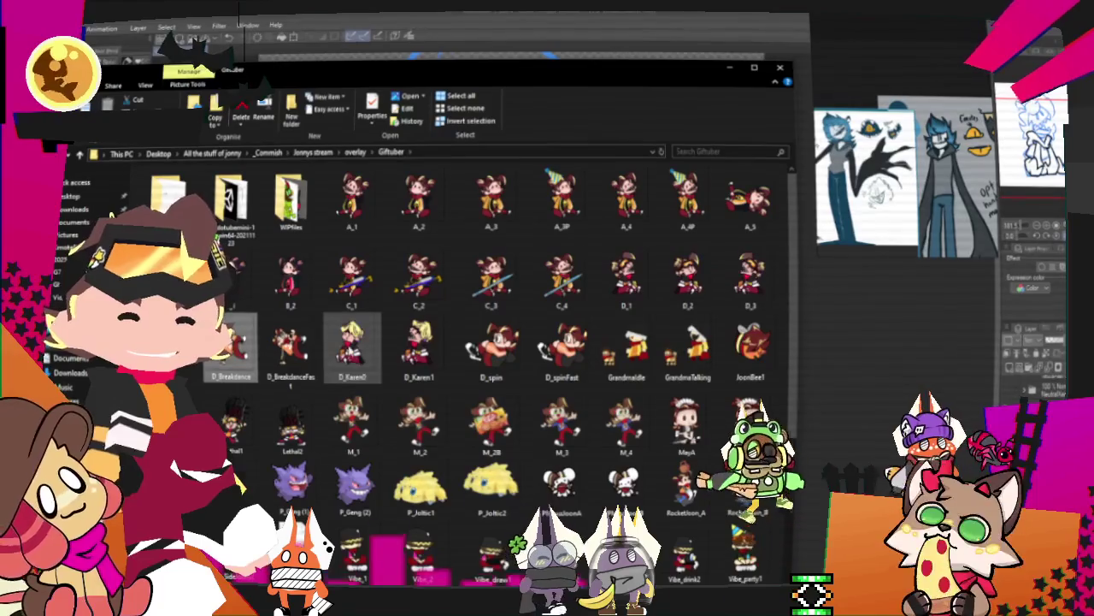
key(Right)
key(Right)
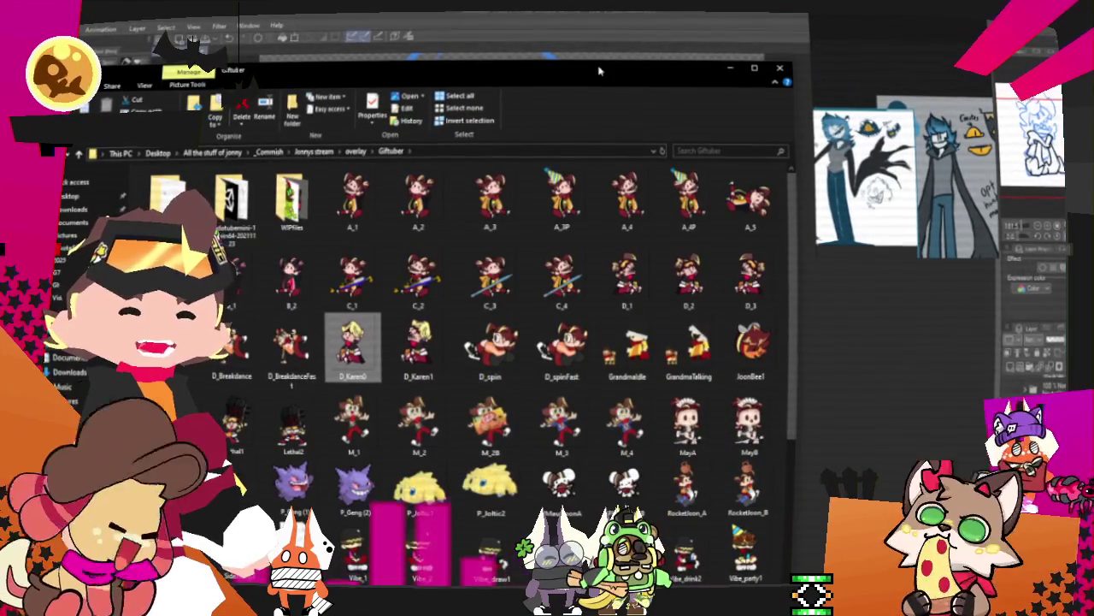
key(alt+Tab)
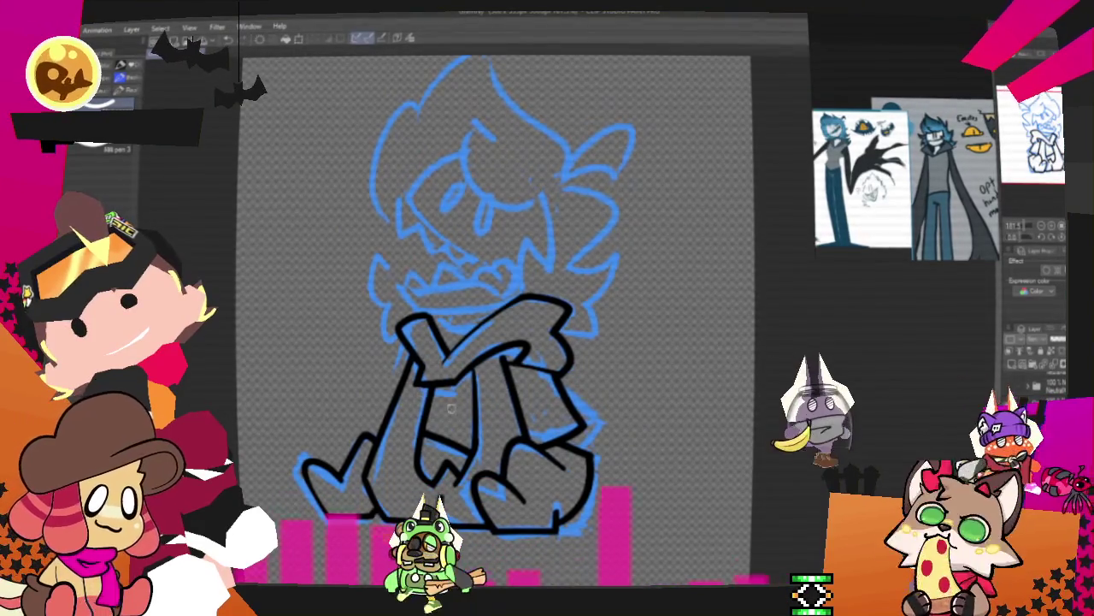
Ink an oval eye on the face and the hand curve at the chin
mouse_move(495, 342)
mouse_down()
mouse_move(564, 316)
mouse_move(500, 316)
mouse_up()
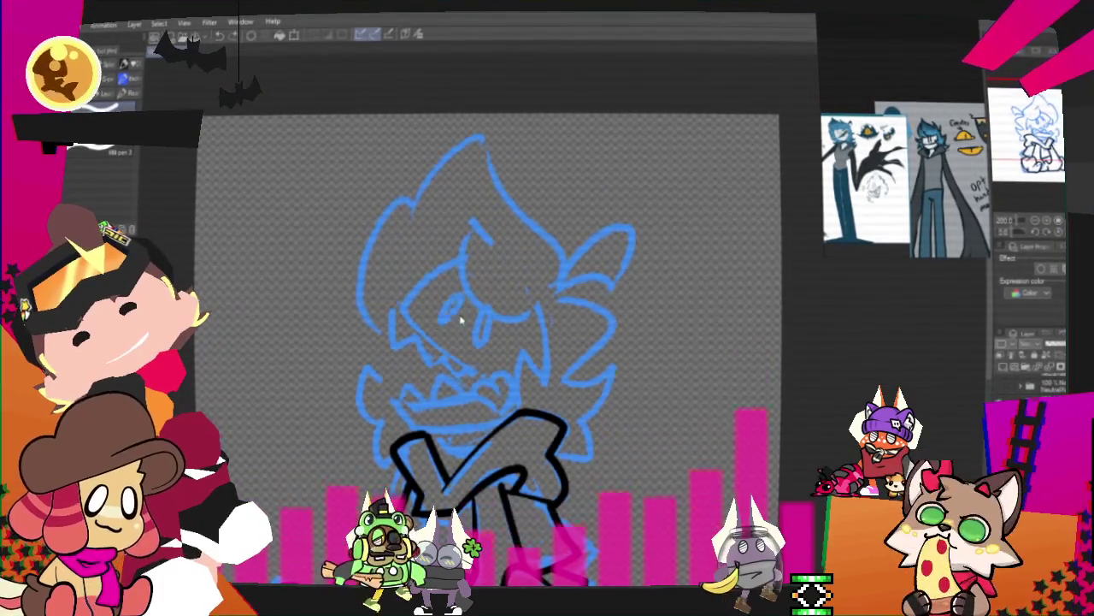
mouse_move(440, 324)
mouse_down()
mouse_move(463, 297)
mouse_move(480, 343)
mouse_up()
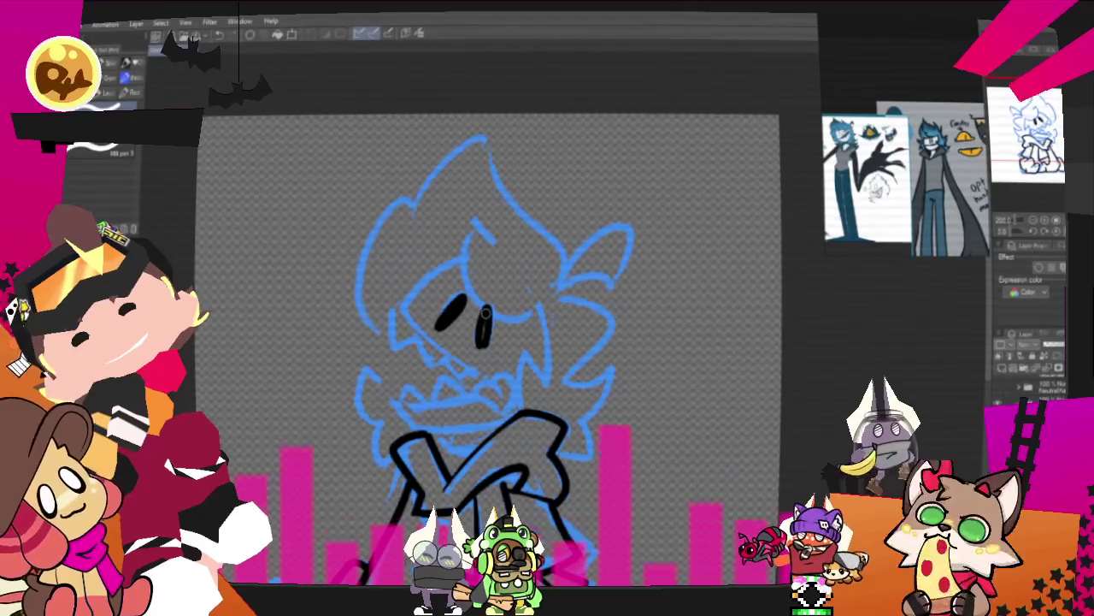
drag(393, 308, 484, 384)
key(ctrl+z)
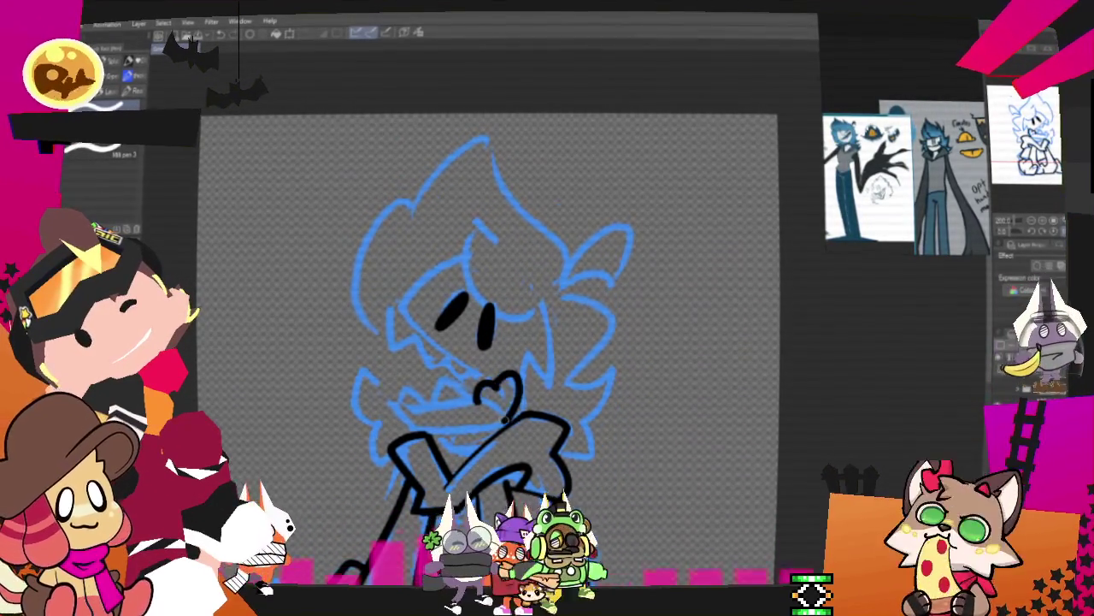
key(ctrl+z)
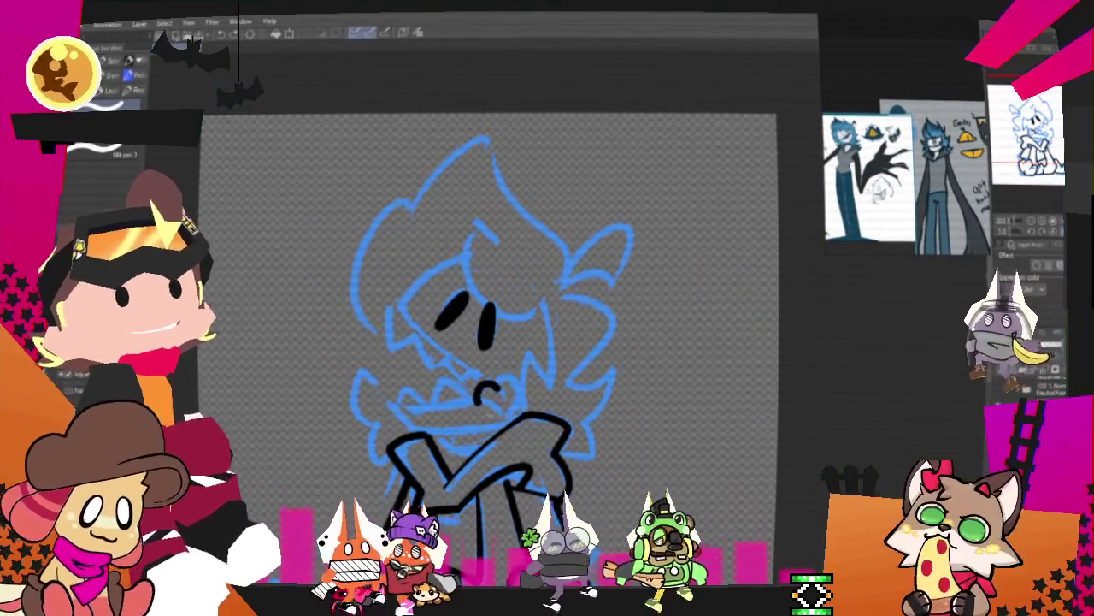
drag(486, 389, 513, 414)
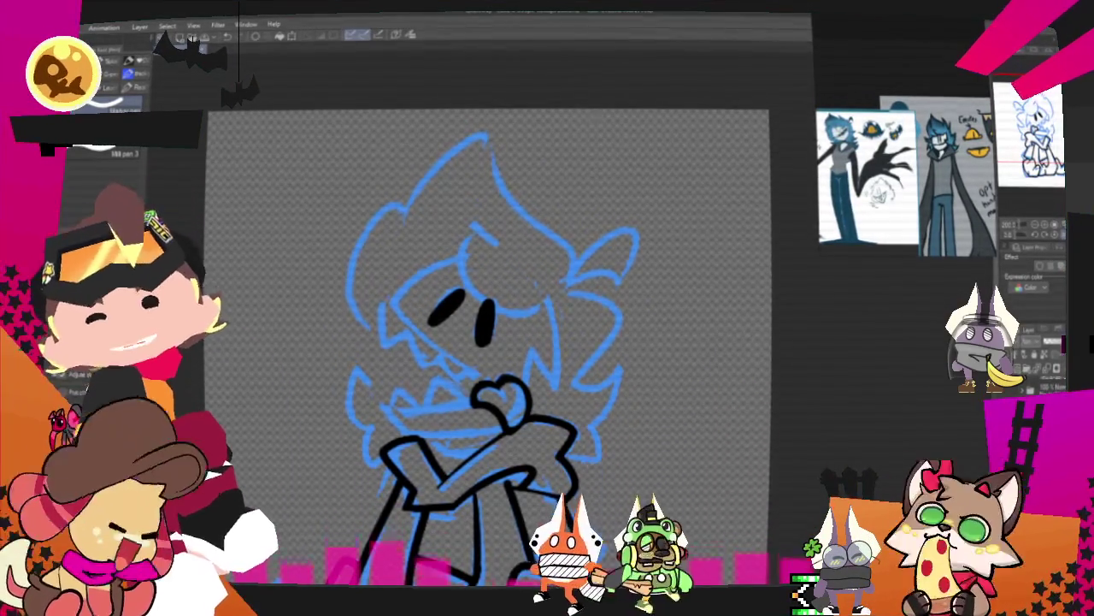
Ink the hooked hair line, extended eye line, arch below the eye and jagged ear
drag(535, 284, 479, 294)
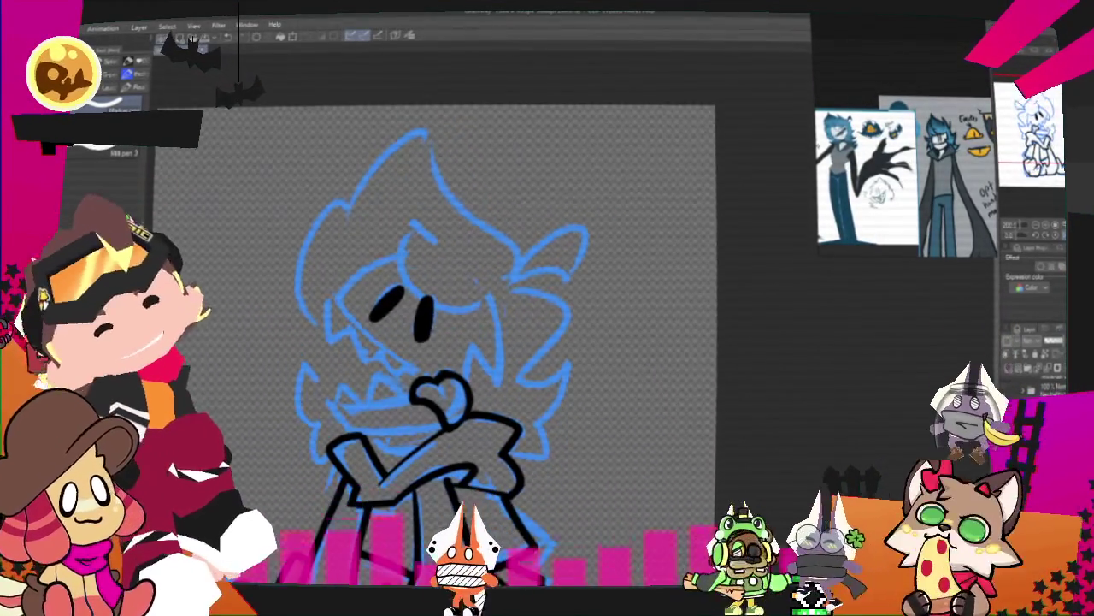
drag(399, 282, 432, 248)
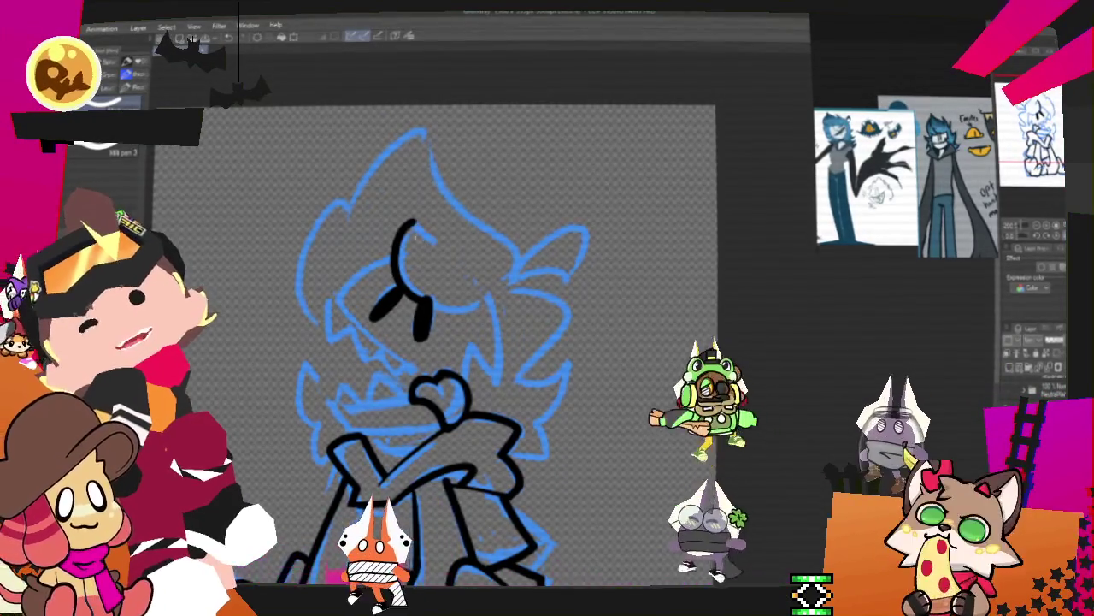
drag(424, 295, 487, 301)
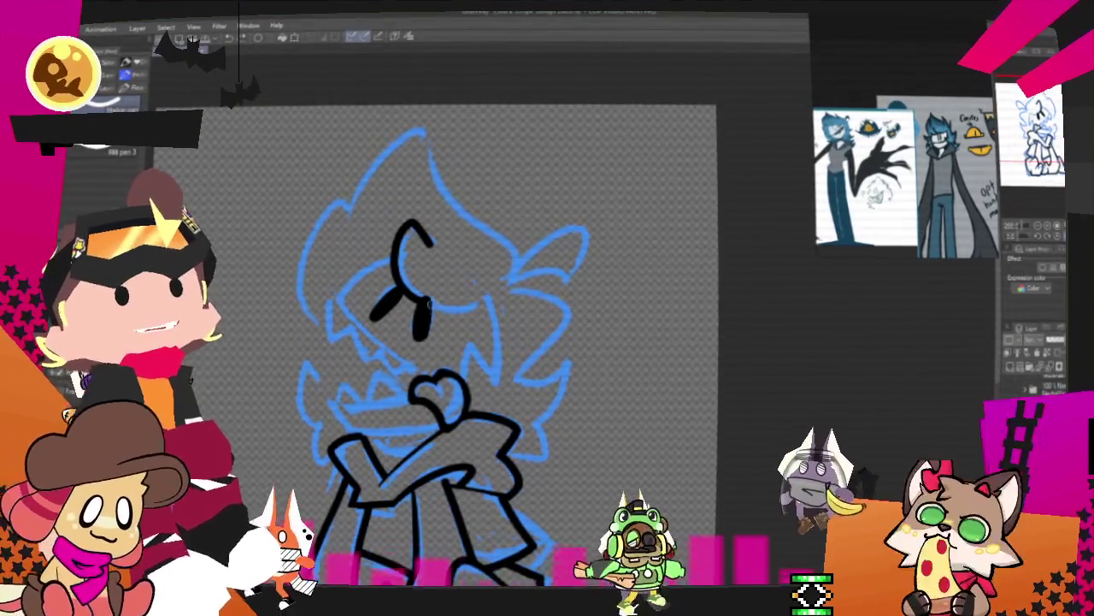
drag(457, 364, 496, 369)
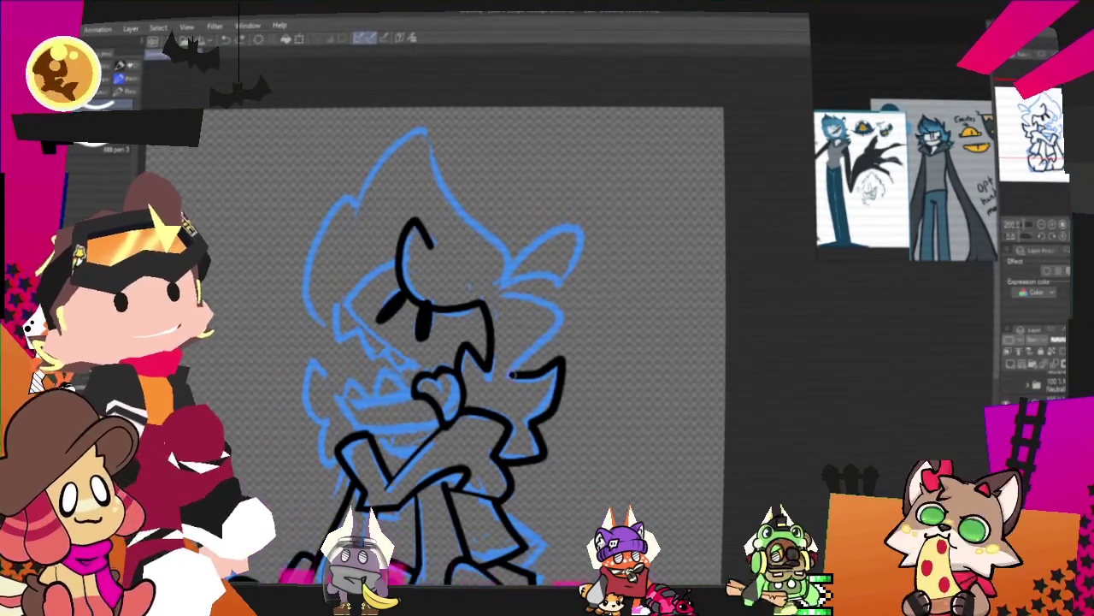
drag(501, 297, 513, 373)
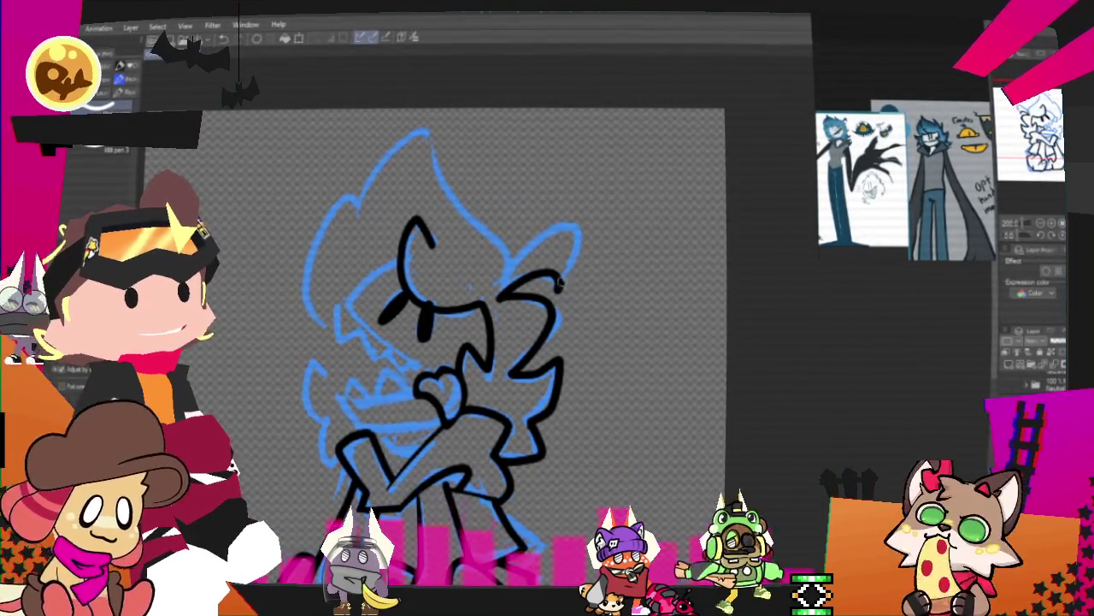
mouse_move(500, 295)
mouse_down()
mouse_move(560, 282)
mouse_move(554, 293)
mouse_up()
key(ctrl+z)
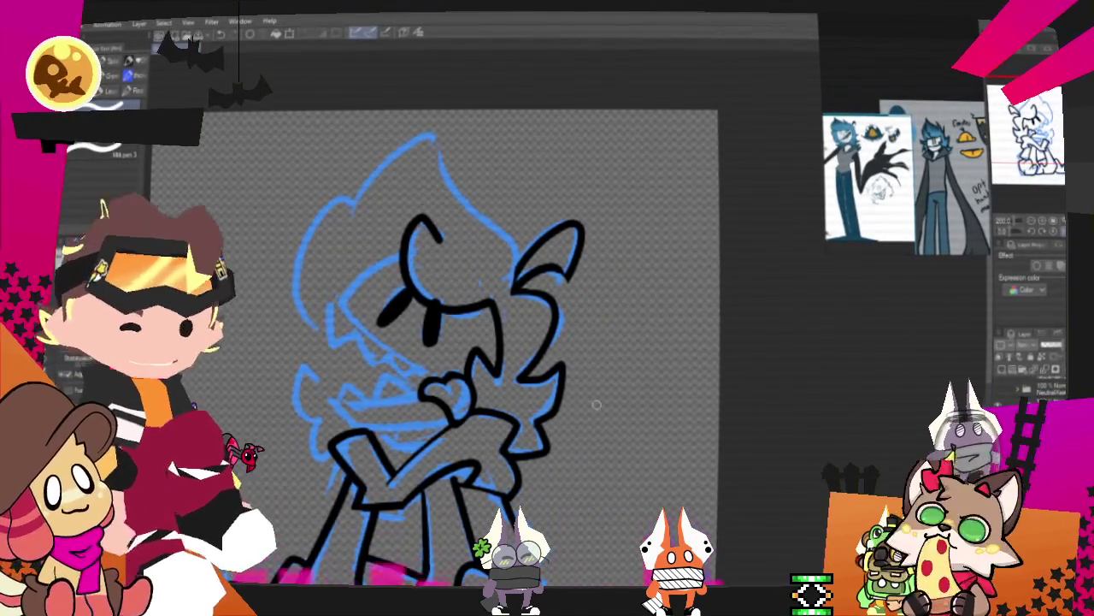
Ink a horizontal mouth line across the face, redrawing it once
drag(445, 342, 468, 302)
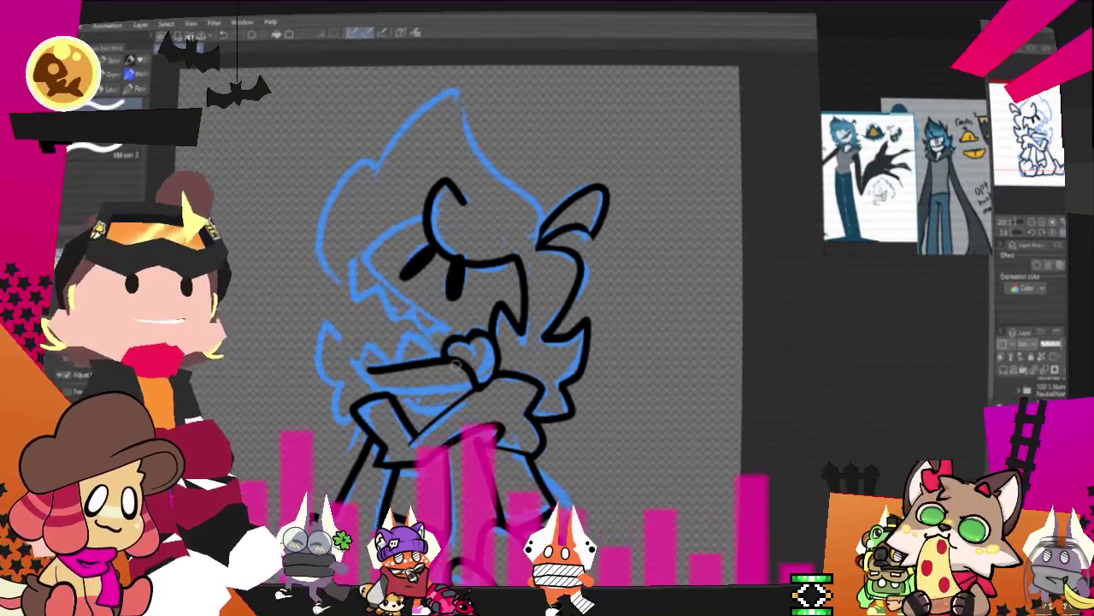
drag(366, 369, 432, 371)
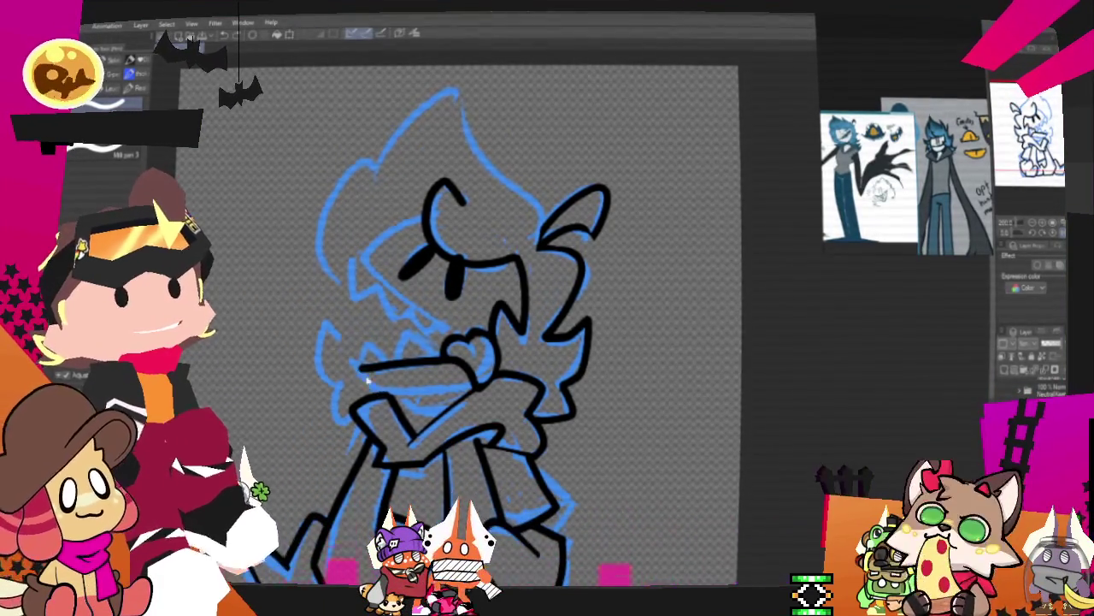
key(ctrl+z)
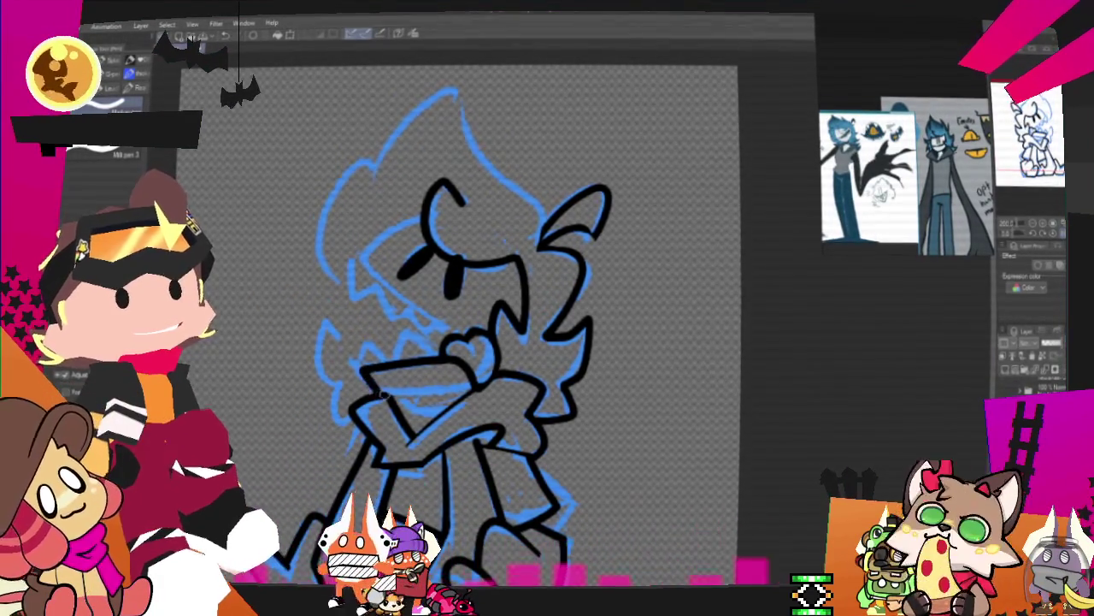
drag(440, 358, 365, 368)
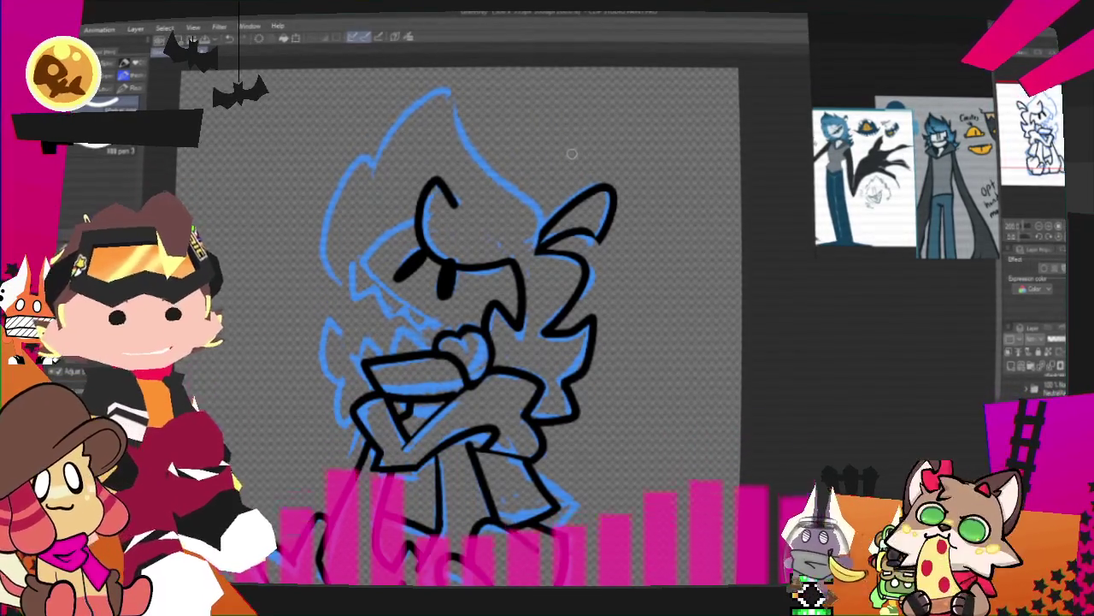
drag(476, 220, 532, 253)
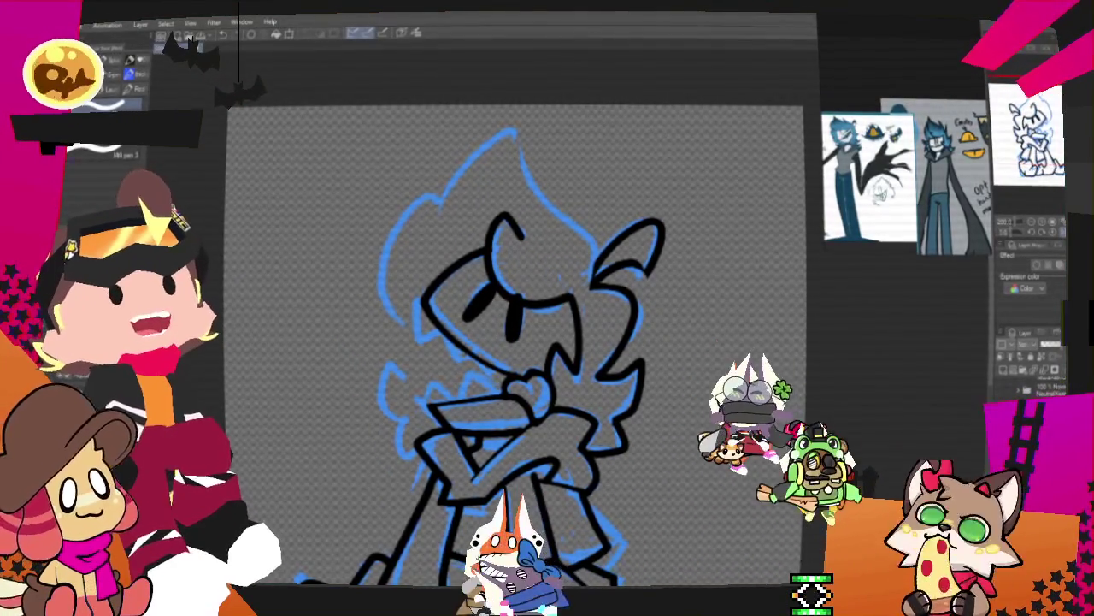
Ink a stroke along the top of the head outline, then undo it
scroll(513, 342, up, 3)
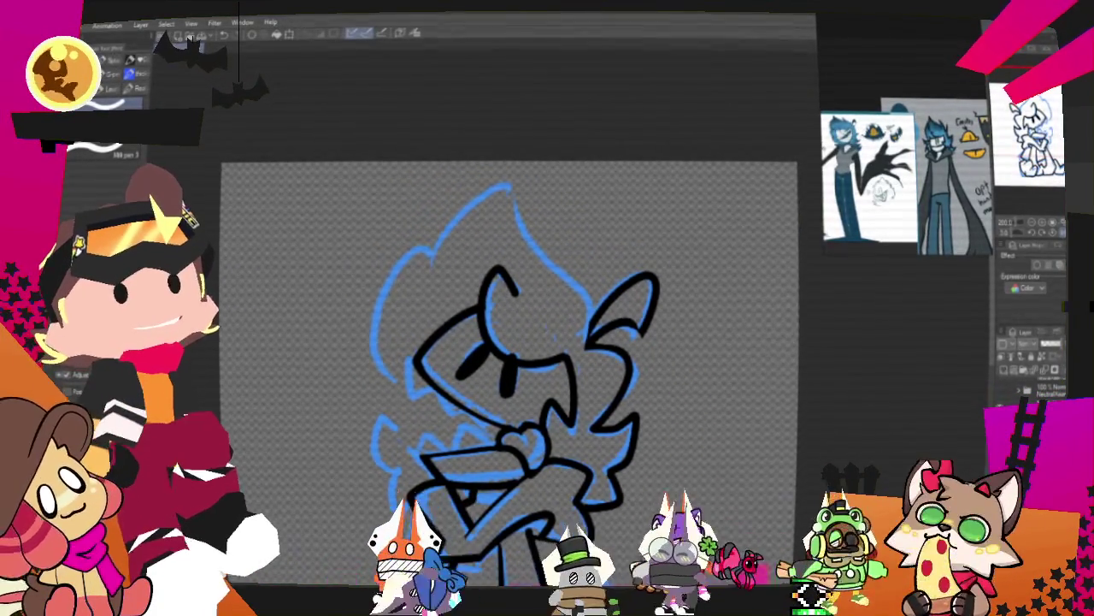
mouse_move(501, 193)
mouse_down()
mouse_move(571, 282)
mouse_move(412, 272)
mouse_up()
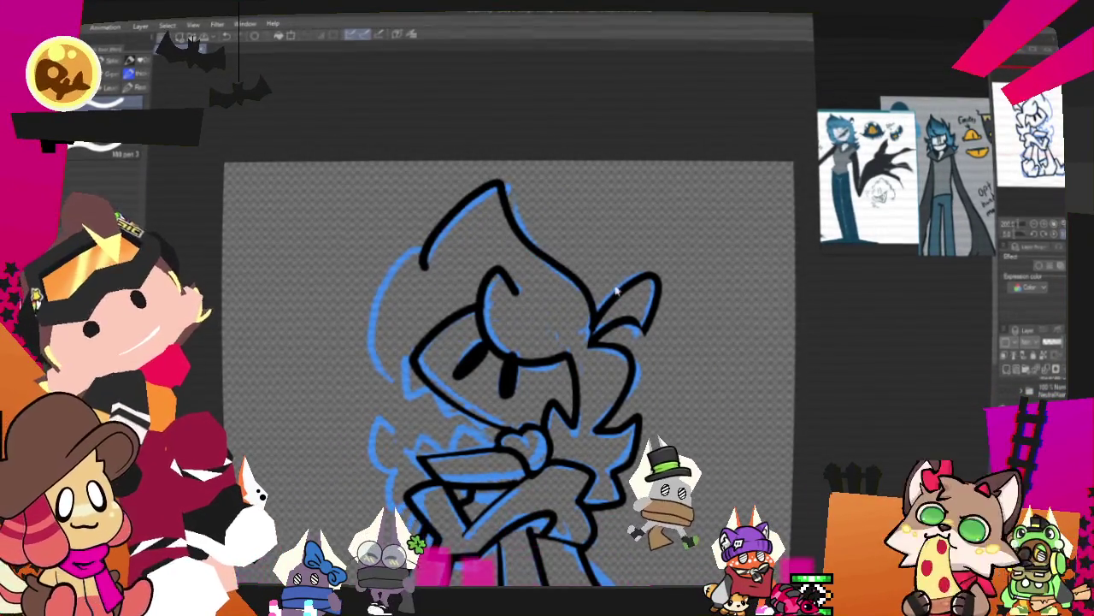
key(ctrl+z)
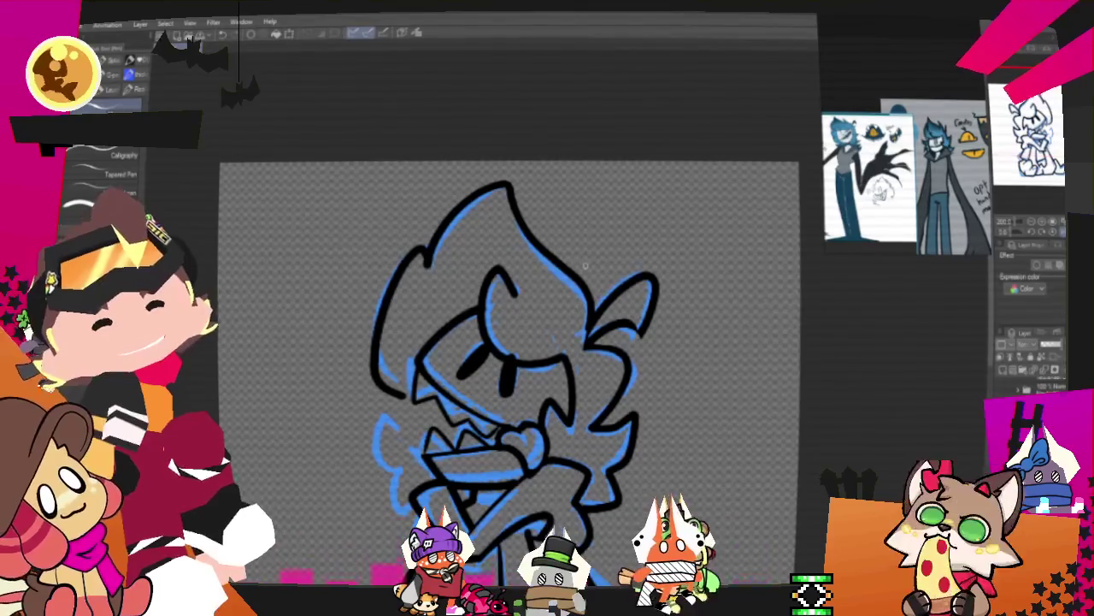
scroll(428, 256, down, 3)
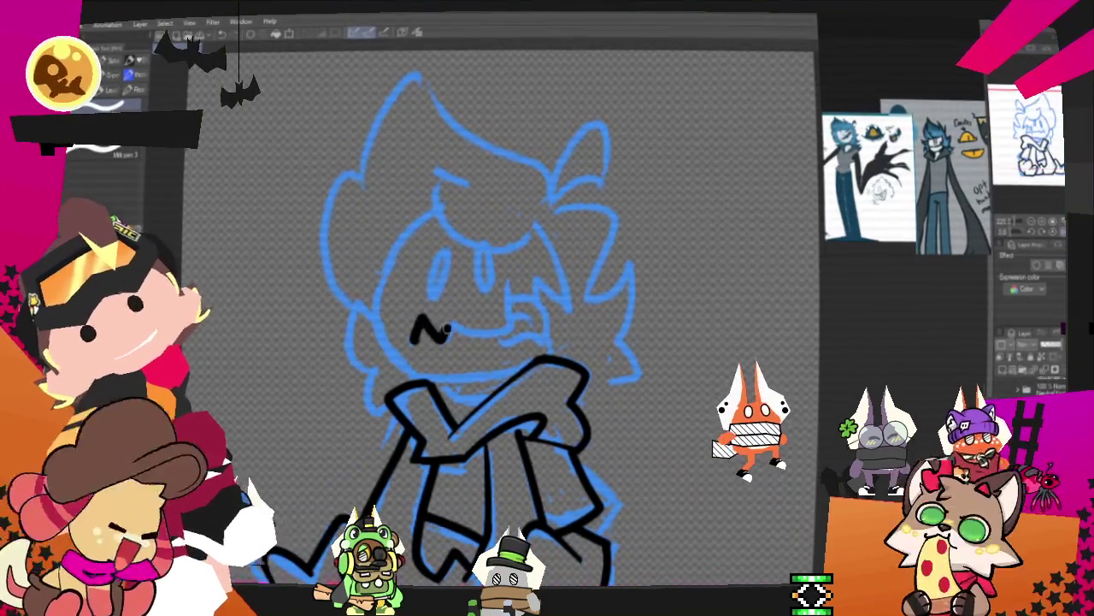
Ink a zigzag mouth with a short vertical stroke and a curve on its right, redoing strokes as needed
mouse_move(511, 284)
mouse_down()
mouse_move(511, 325)
mouse_move(444, 333)
mouse_up()
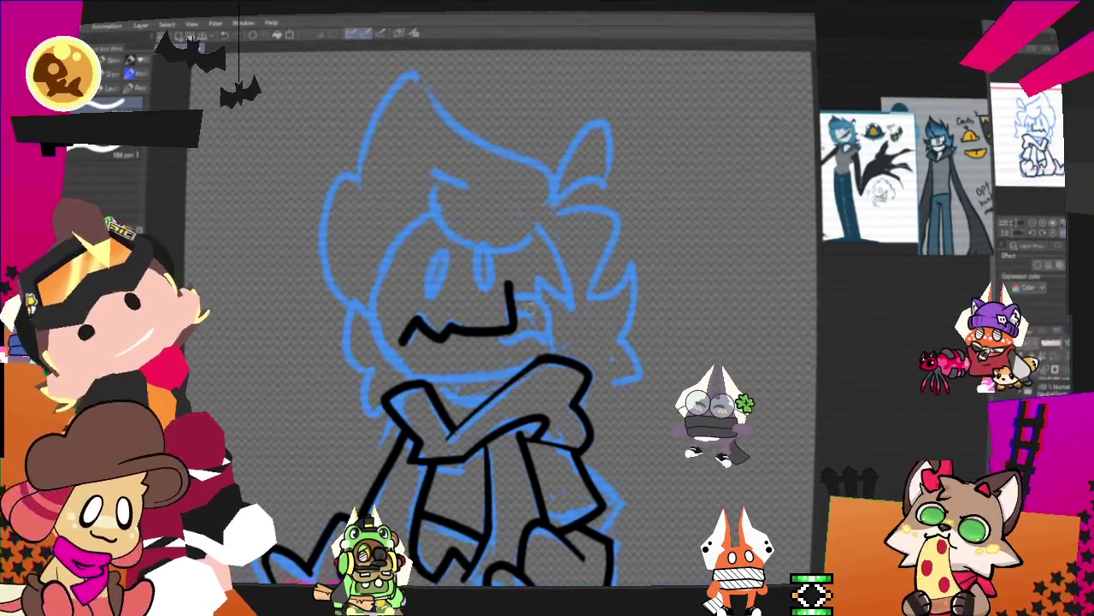
key(ctrl+z)
key(ctrl+z)
key(ctrl+y)
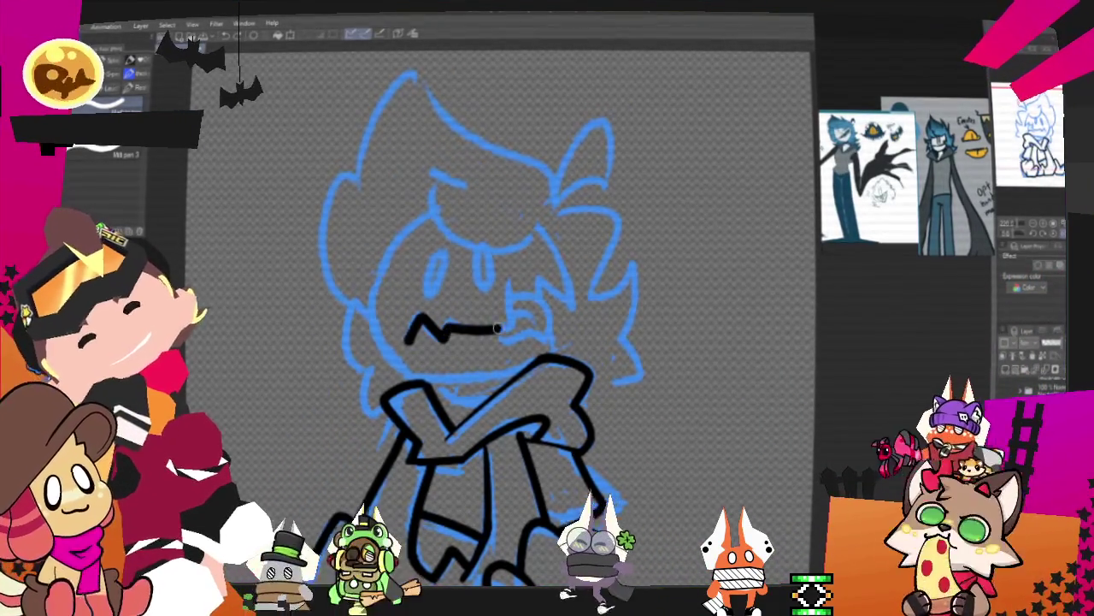
drag(402, 342, 511, 318)
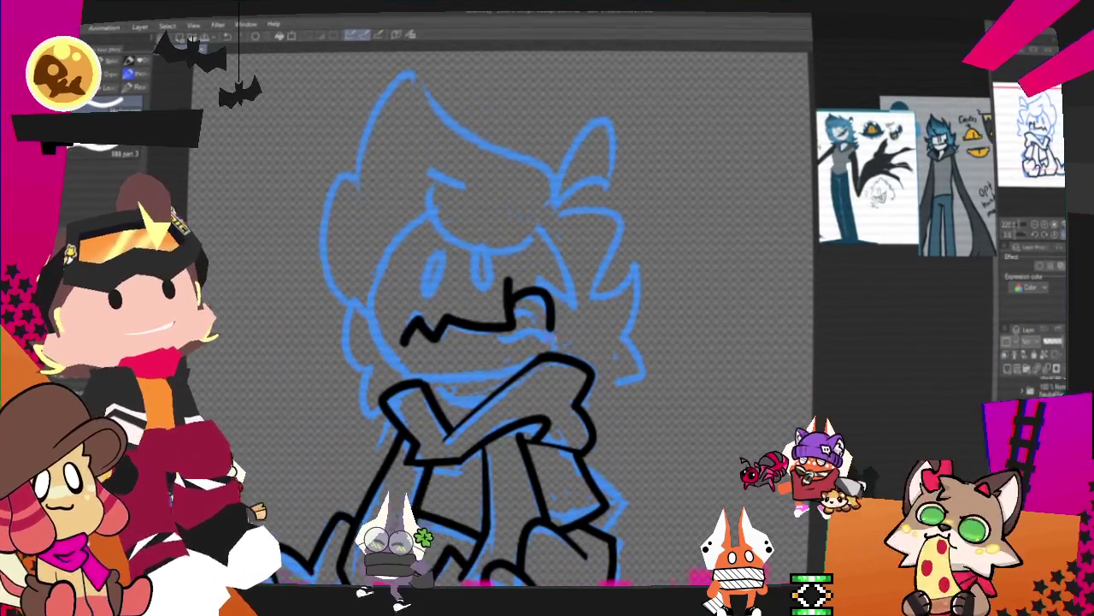
drag(513, 295, 557, 333)
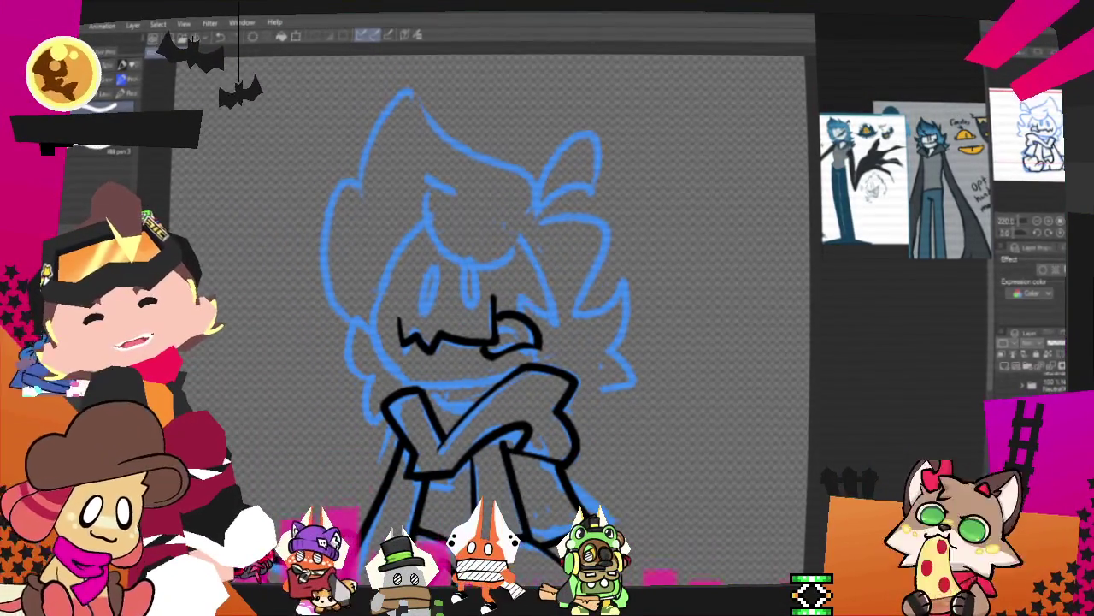
Add a stroke right of the mouth, keep the original thick eye, and ink a short line from the arm
drag(519, 299, 560, 324)
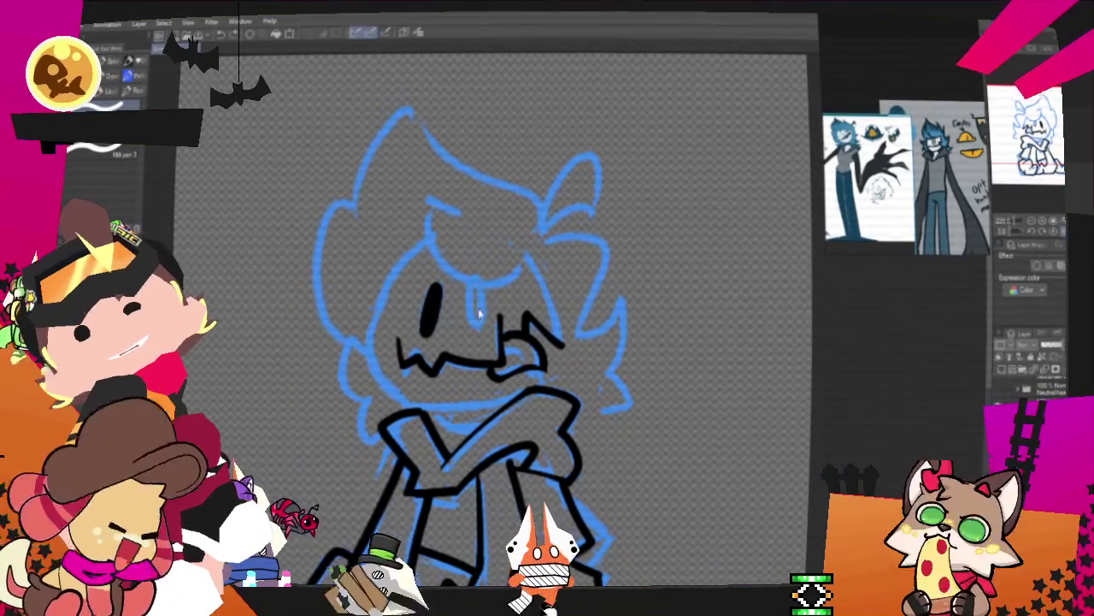
drag(475, 276, 480, 323)
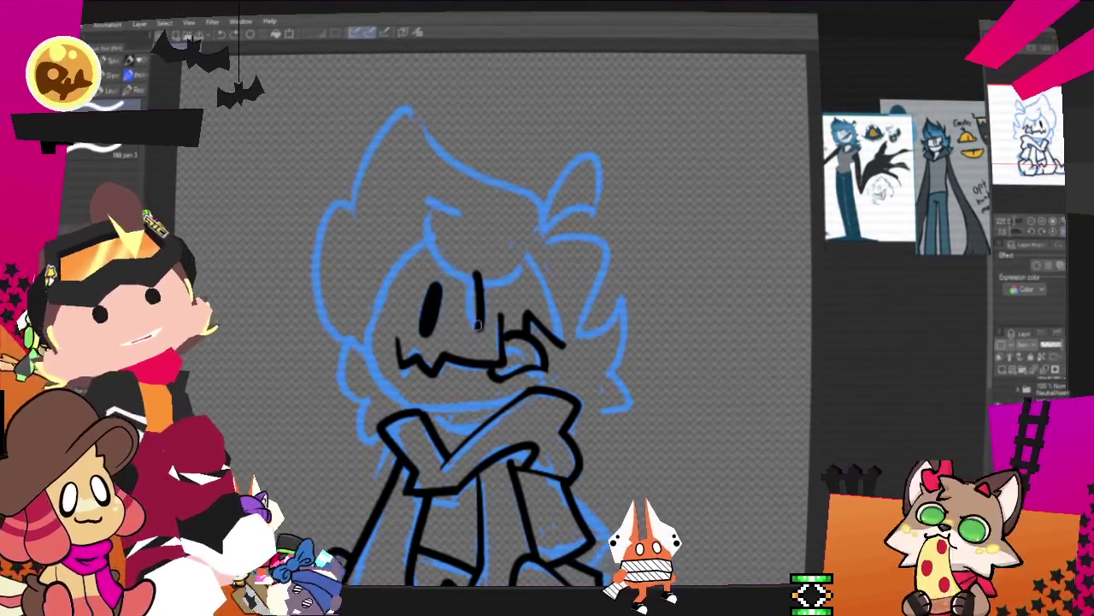
key(ctrl+z)
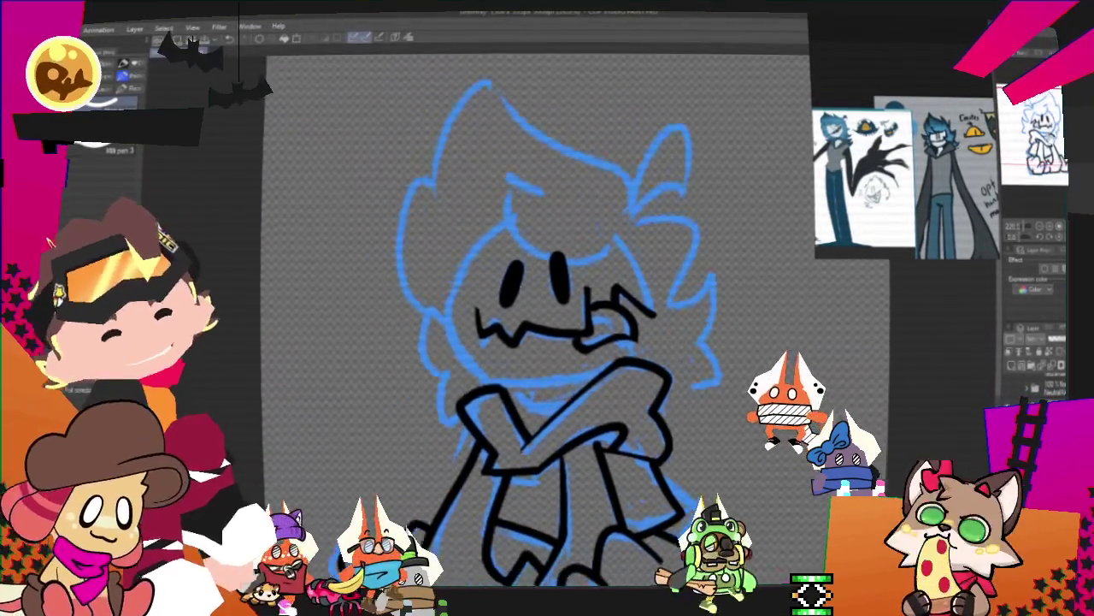
drag(637, 395, 689, 383)
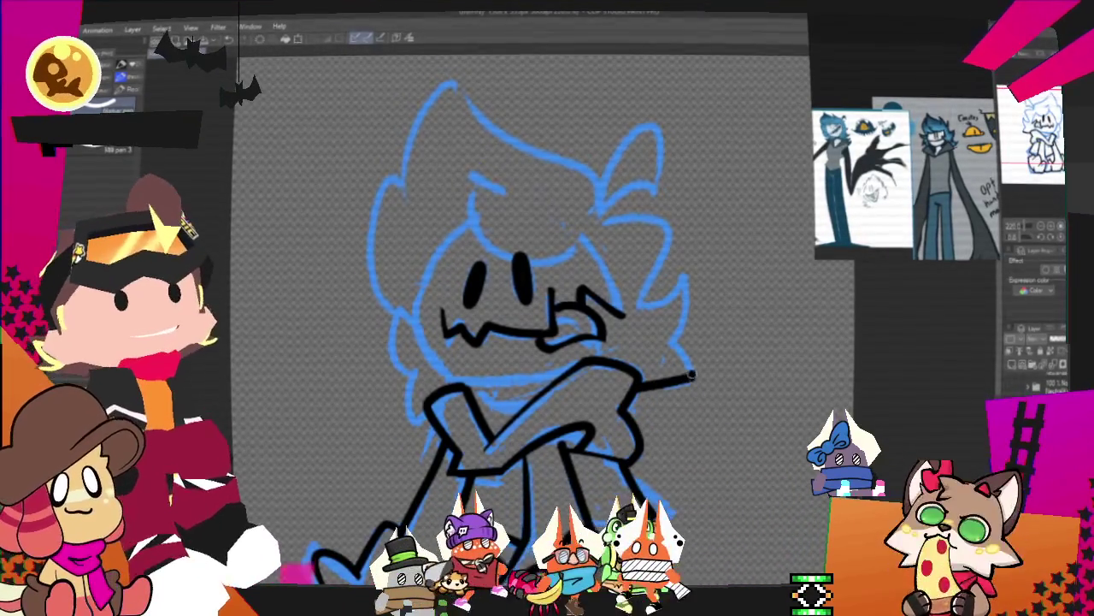
Ink the raised hand's outline and the right ear as a sharp zigzag with a rounded tip
drag(674, 351, 682, 283)
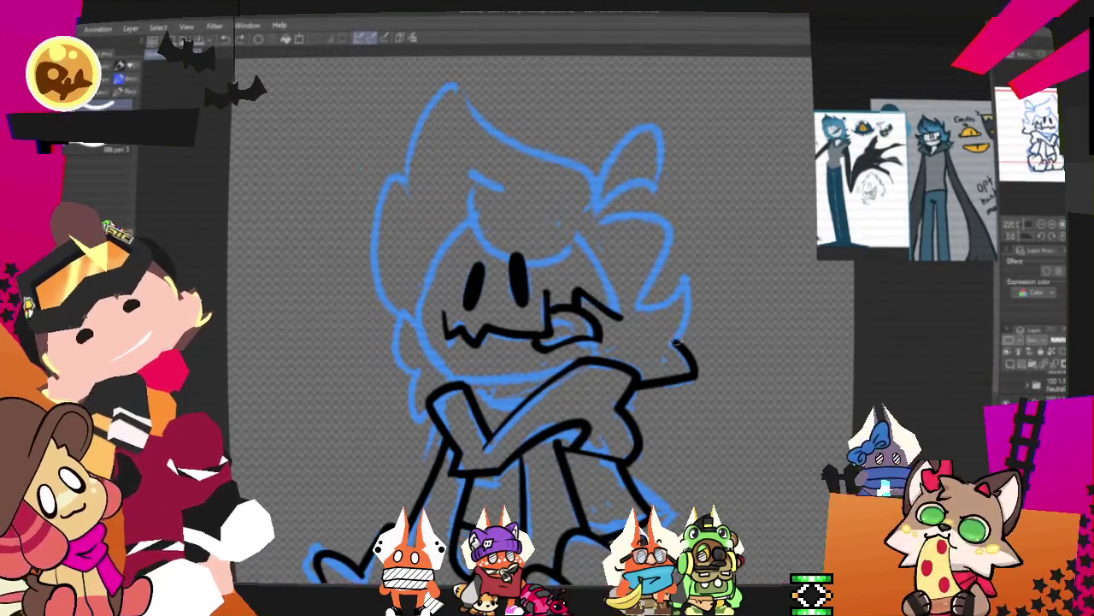
drag(678, 343, 694, 313)
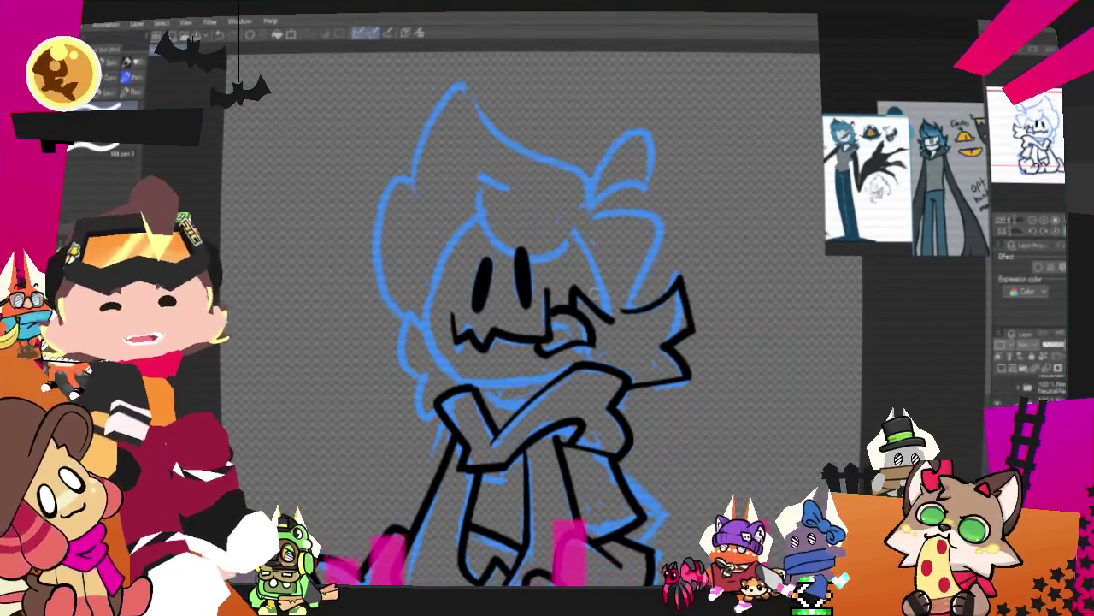
drag(593, 224, 634, 304)
key(ctrl+z)
drag(592, 213, 628, 306)
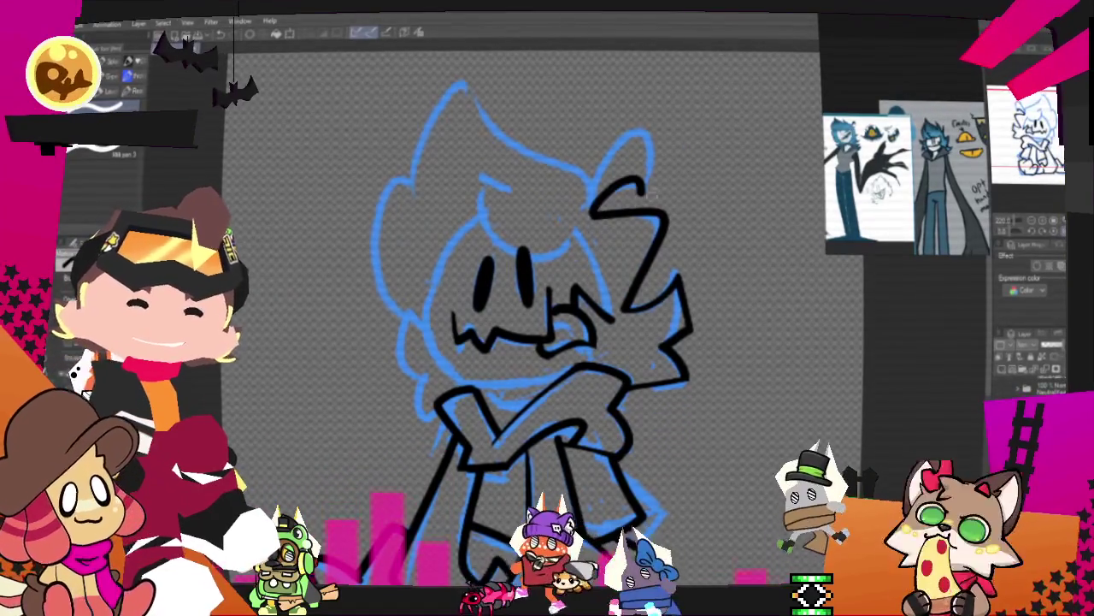
drag(598, 210, 650, 153)
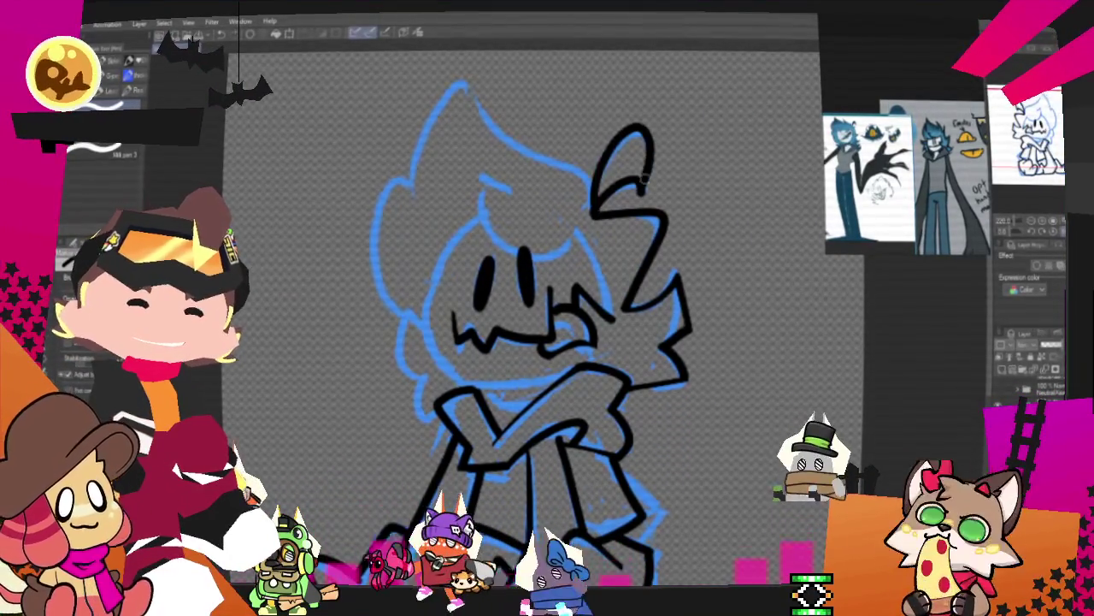
drag(590, 216, 659, 176)
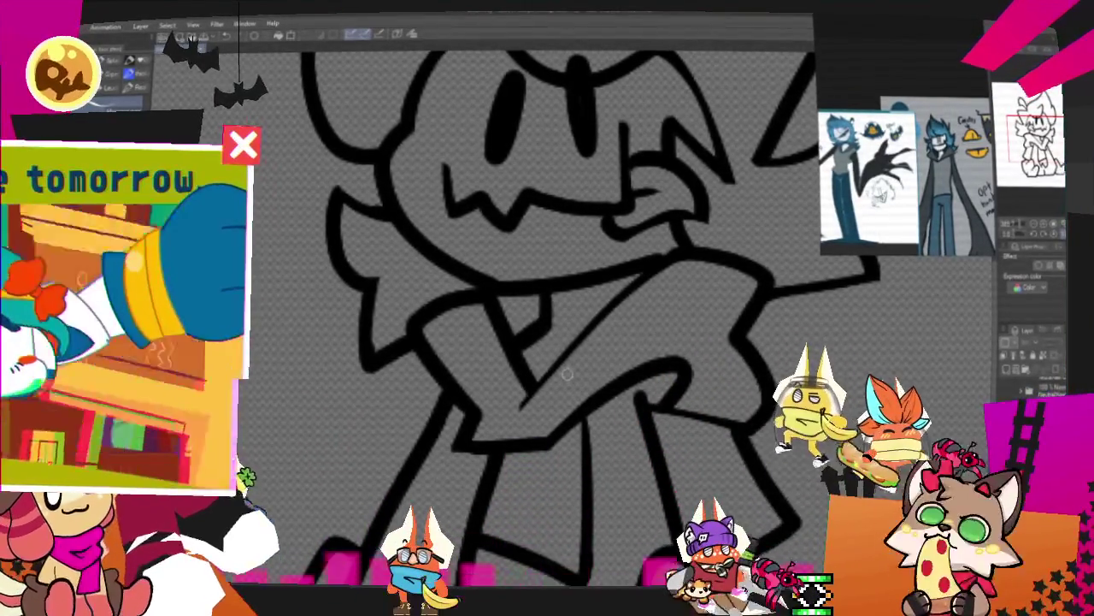
Zoom out to show the whole inked figure, then zoom the reference in on its face
scroll(568, 373, down, 2)
scroll(568, 373, down, 1)
scroll(568, 374, down, 1)
scroll(568, 374, up, 1)
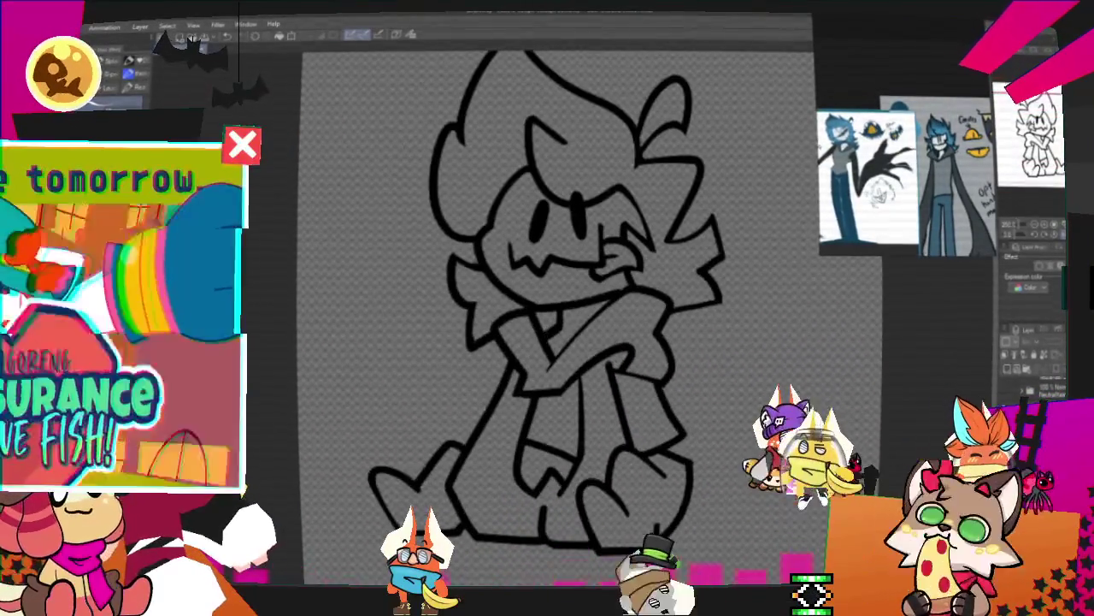
scroll(626, 342, down, 1)
scroll(626, 342, down, 1)
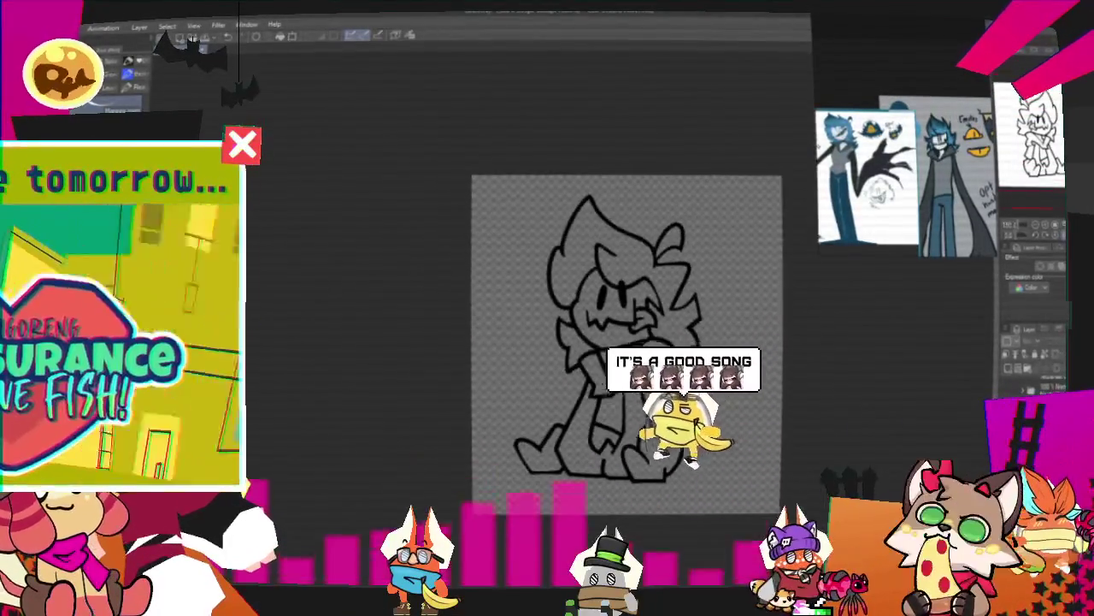
scroll(609, 342, up, 1)
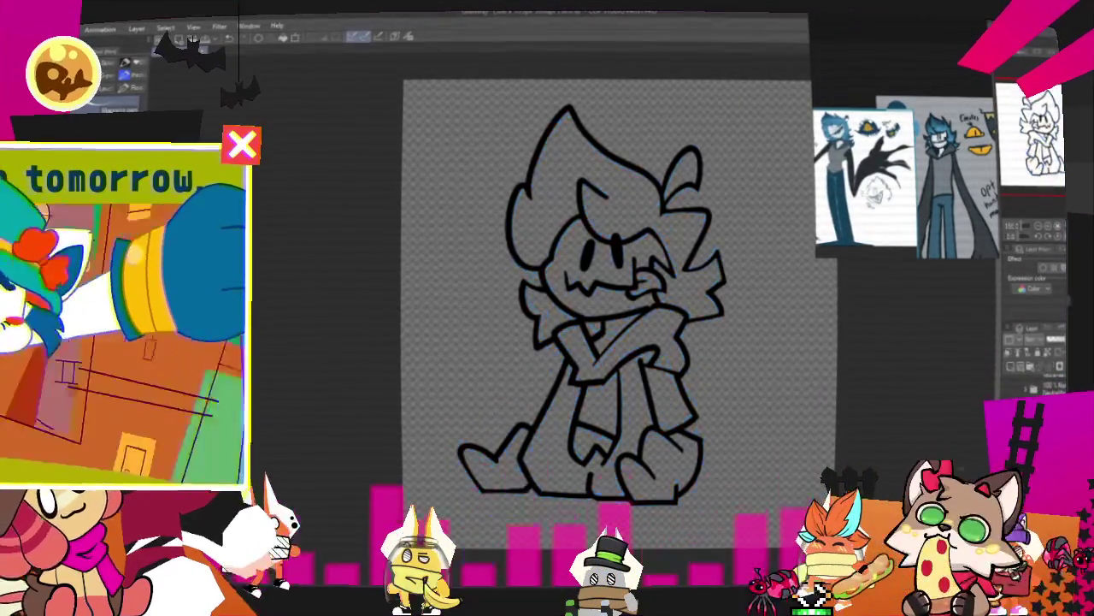
scroll(604, 290, up, 1)
scroll(603, 291, down, 1)
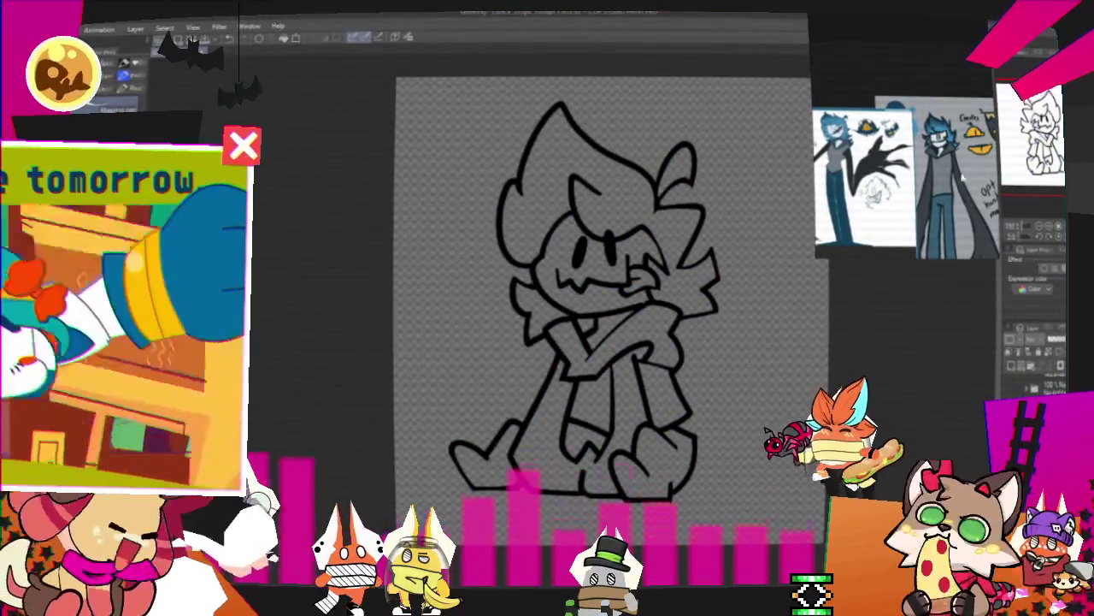
scroll(920, 170, up, 2)
scroll(930, 191, up, 1)
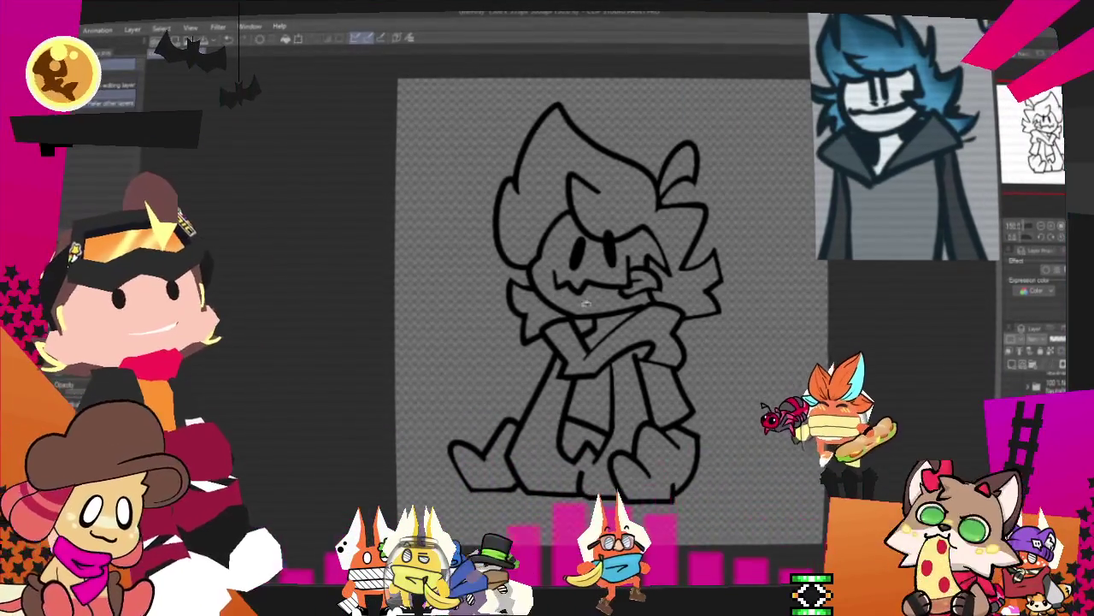
Fill the scarf and the coat between the legs with dark grey
scroll(670, 423, up, 1)
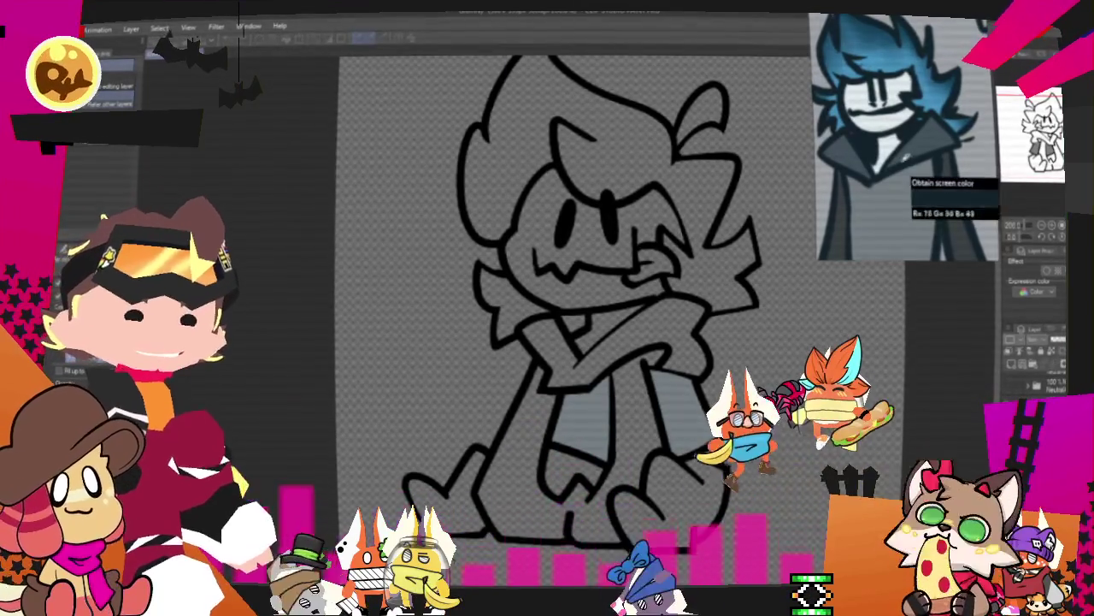
scroll(684, 353, up, 1)
click(657, 319)
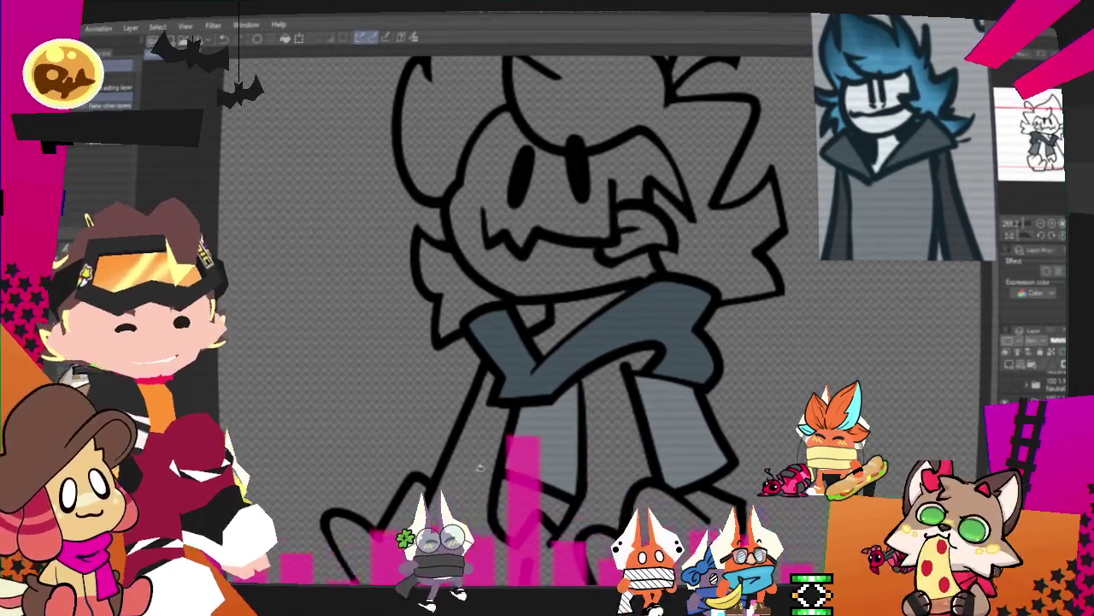
click(496, 497)
scroll(604, 296, down, 2)
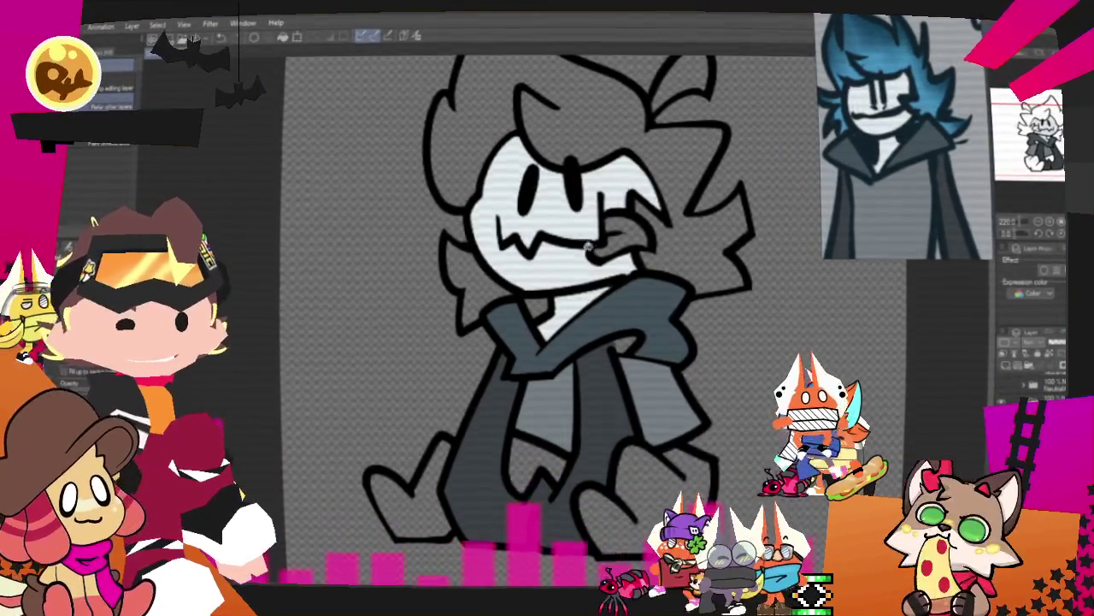
scroll(634, 382, up, 2)
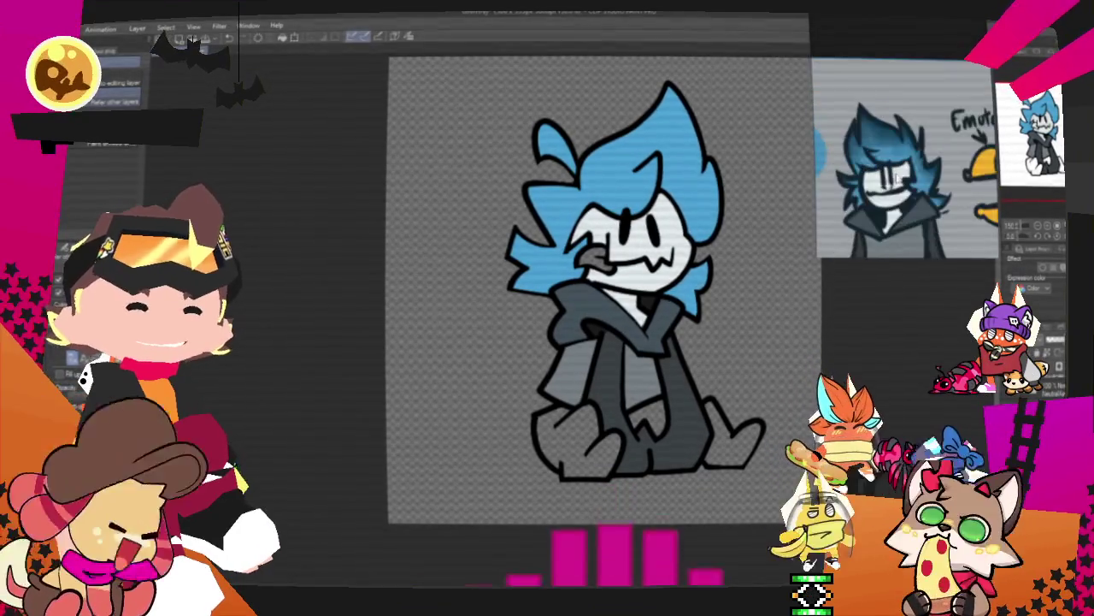
scroll(558, 259, up, 5)
scroll(558, 260, down, 2)
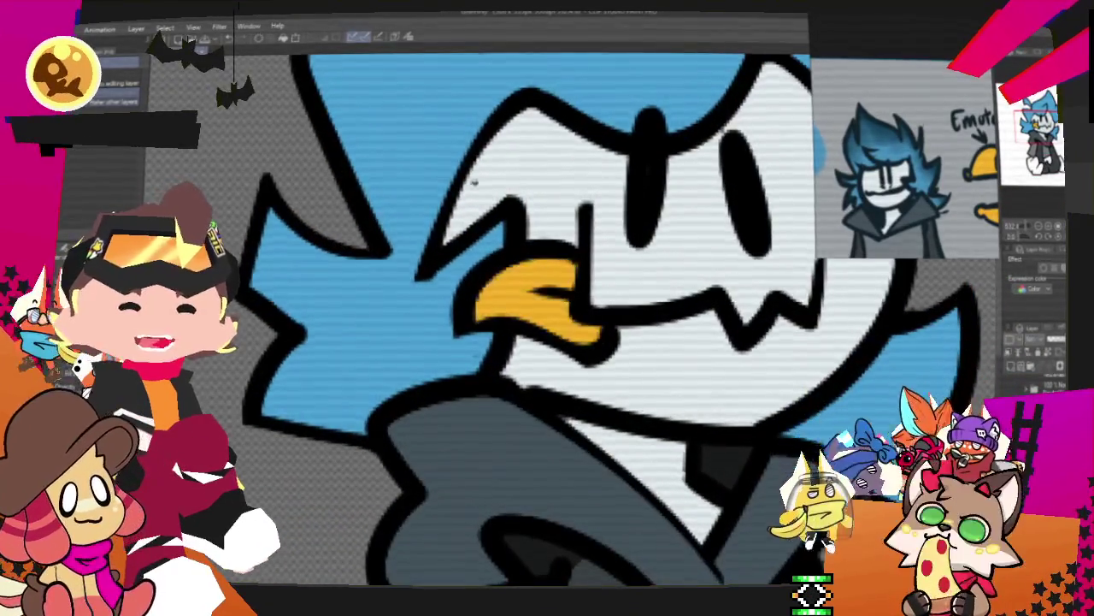
scroll(552, 269, down, 2)
scroll(545, 281, down, 2)
scroll(540, 291, down, 1)
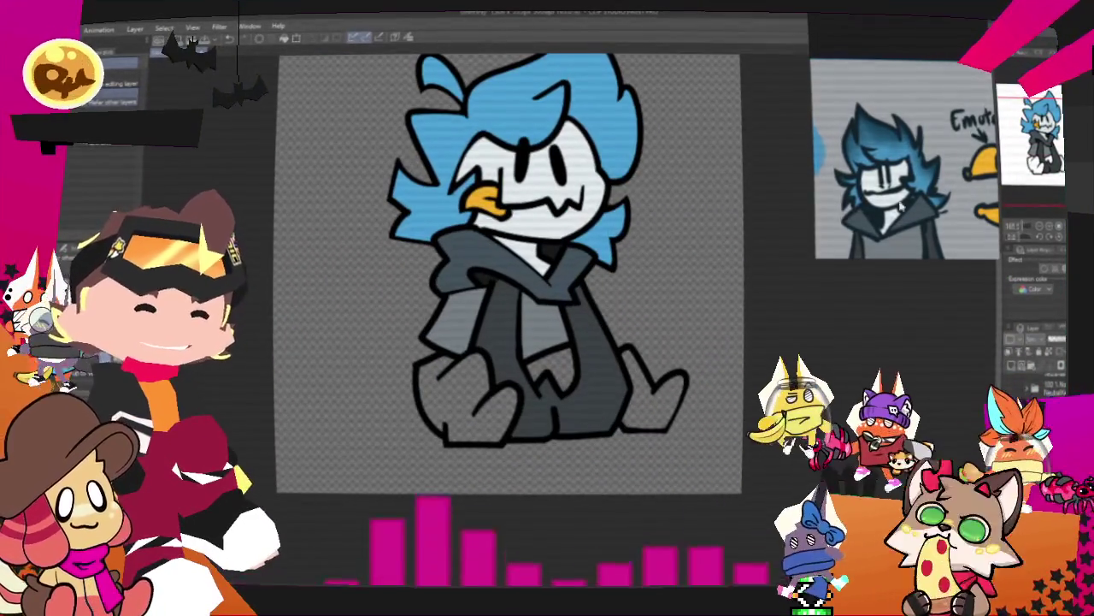
scroll(883, 195, up, 5)
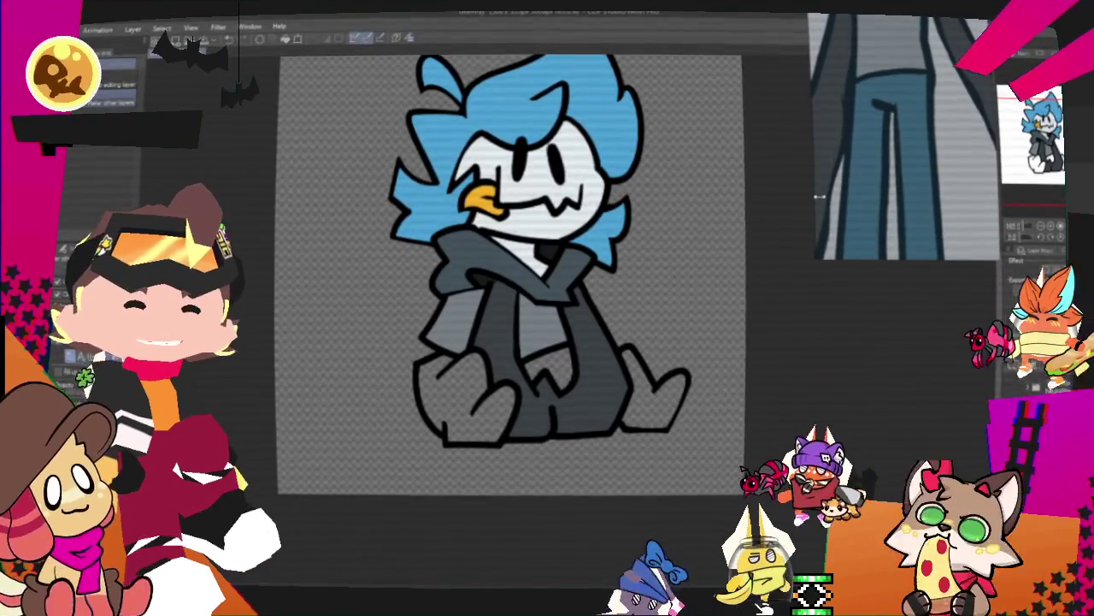
scroll(547, 282, up, 2)
Fill the left foot and legs with blue
click(444, 384)
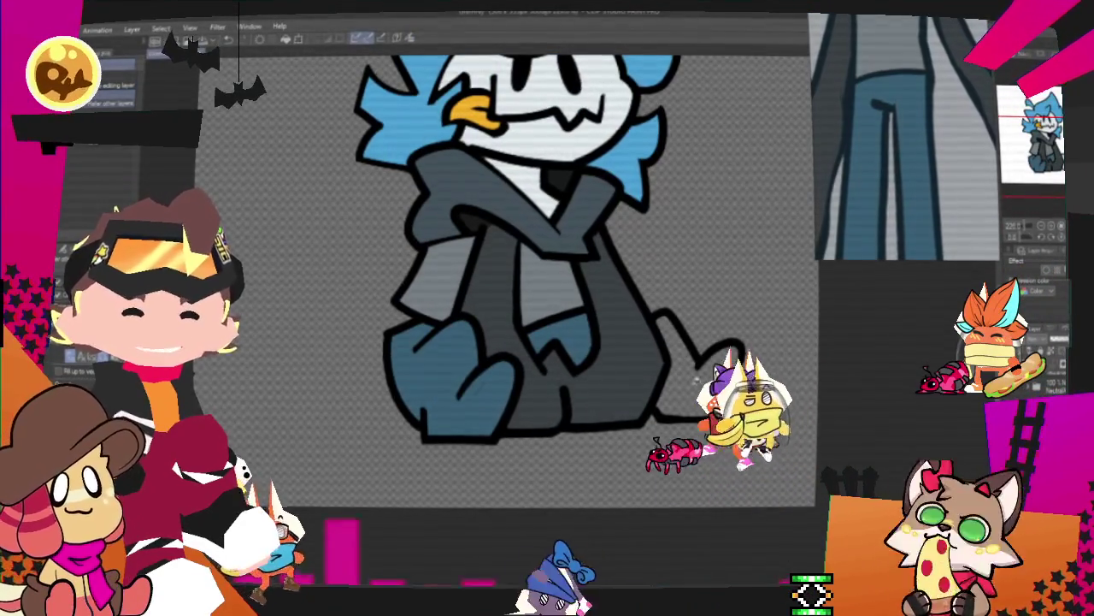
scroll(586, 325, down, 3)
scroll(935, 168, down, 3)
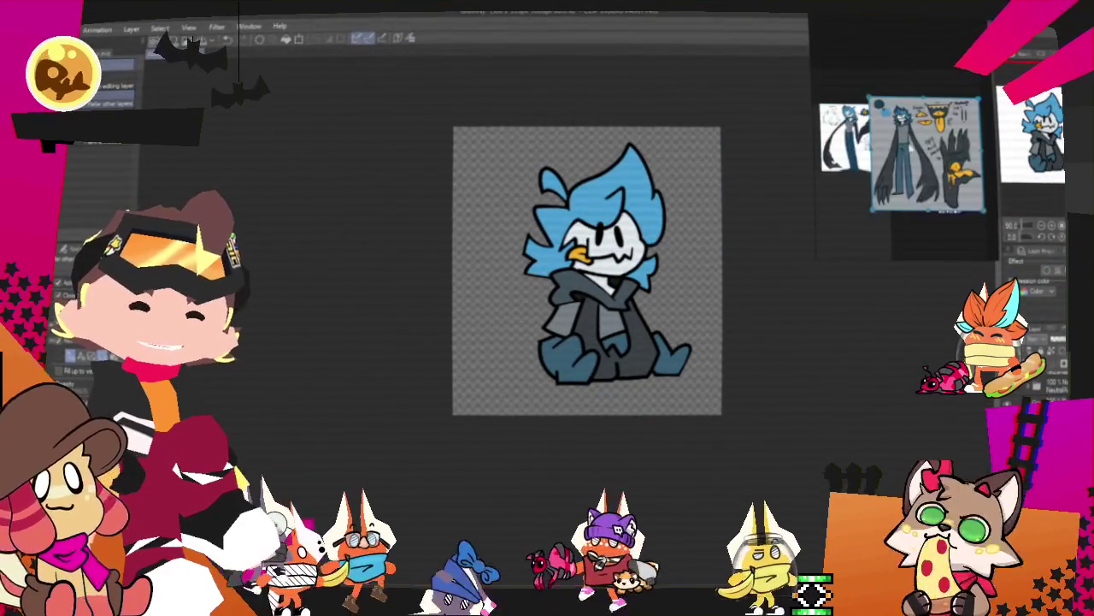
scroll(935, 169, up, 5)
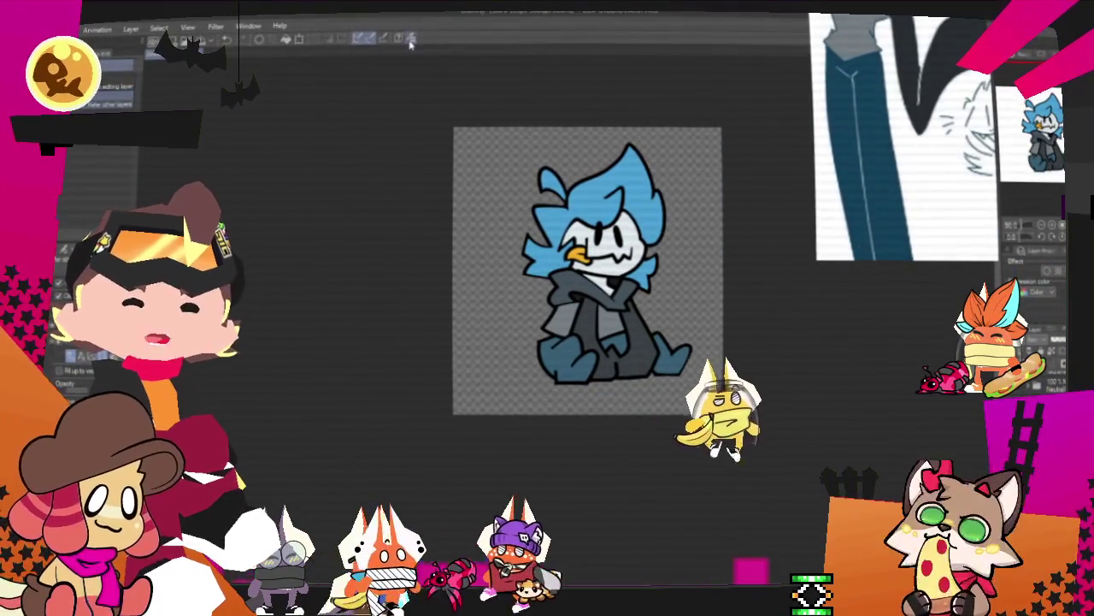
scroll(564, 392, up, 1)
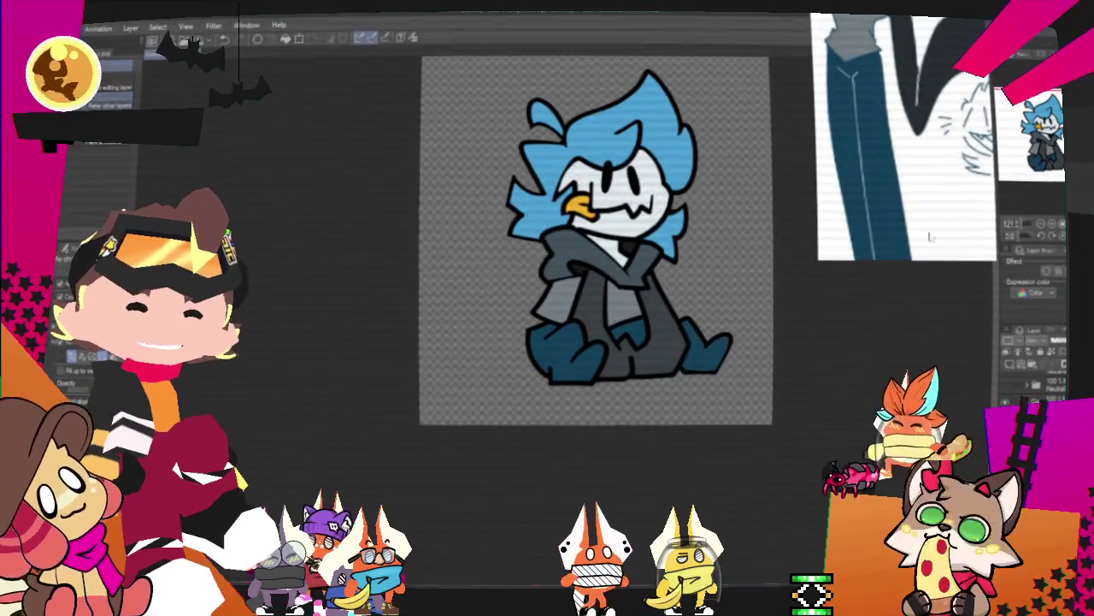
scroll(906, 136, down, 3)
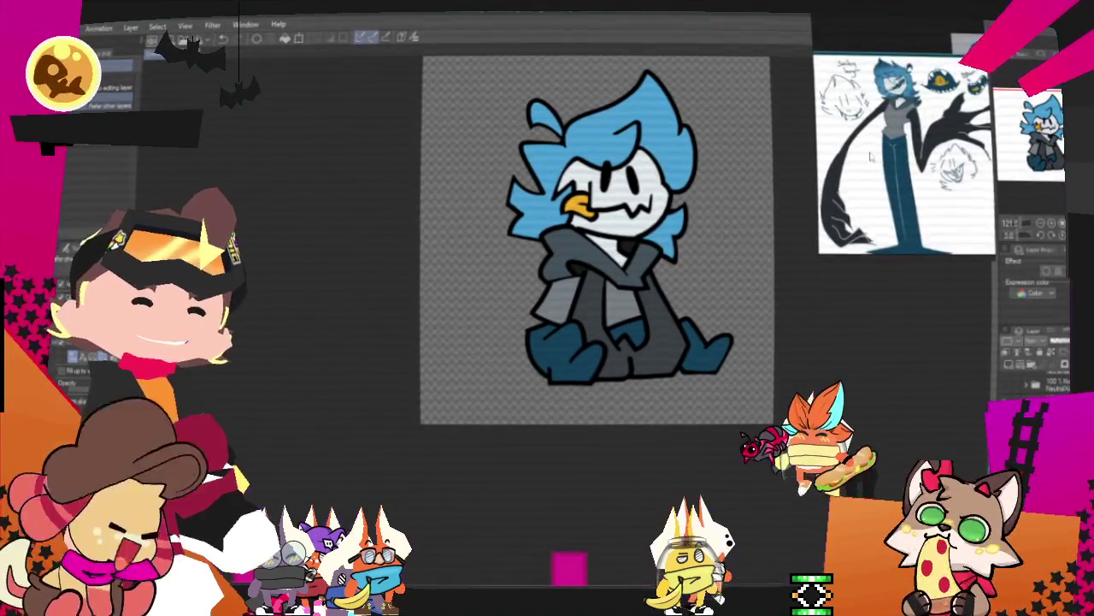
scroll(917, 171, down, 3)
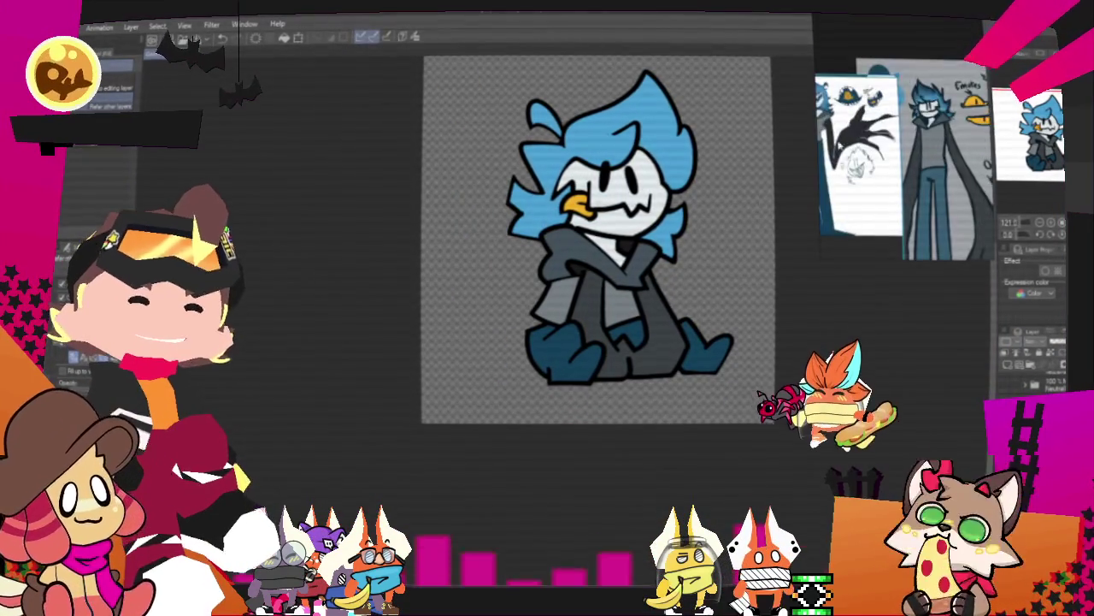
scroll(918, 171, up, 2)
scroll(918, 171, up, 2)
scroll(903, 137, down, 2)
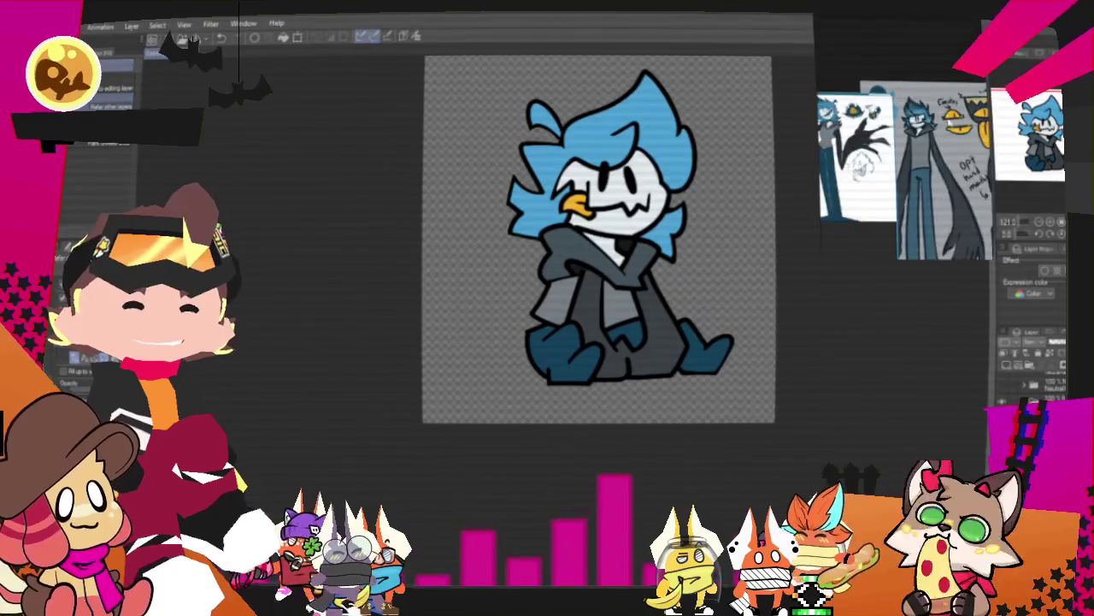
scroll(902, 137, up, 2)
scroll(903, 137, up, 3)
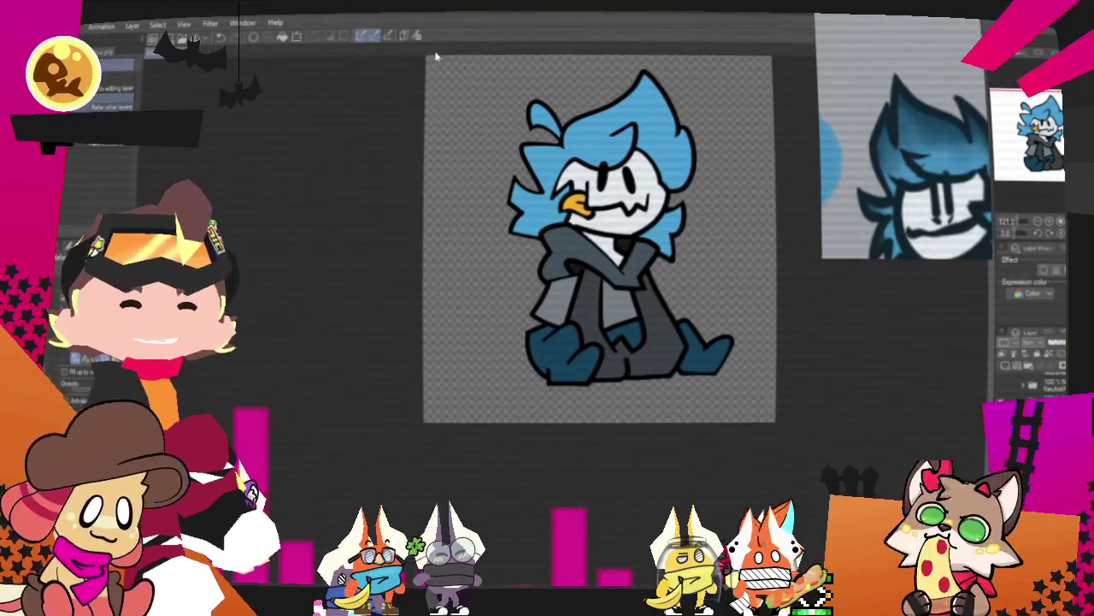
Pick a colour from the reference image and select the blue hair area with Auto Select
key(i)
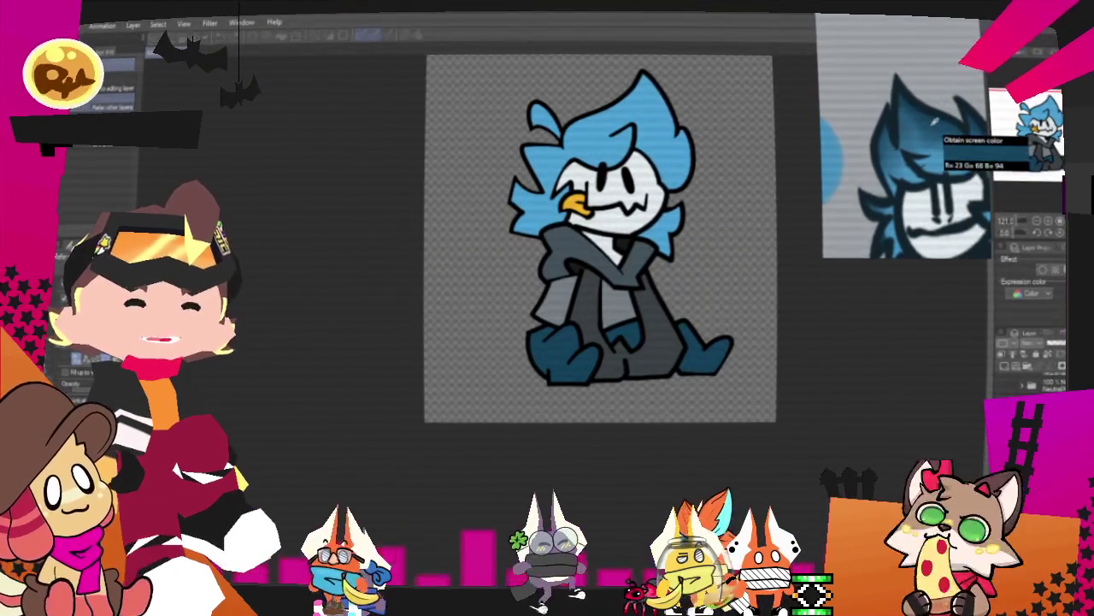
scroll(523, 133, down, 2)
scroll(903, 171, down, 2)
scroll(902, 171, down, 2)
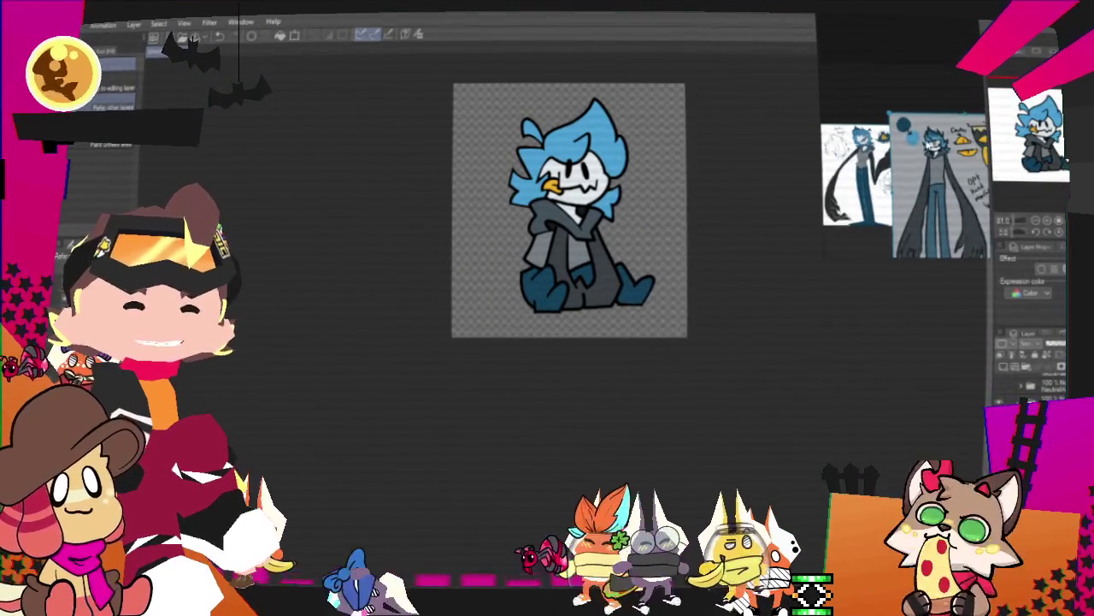
scroll(903, 180, down, 2)
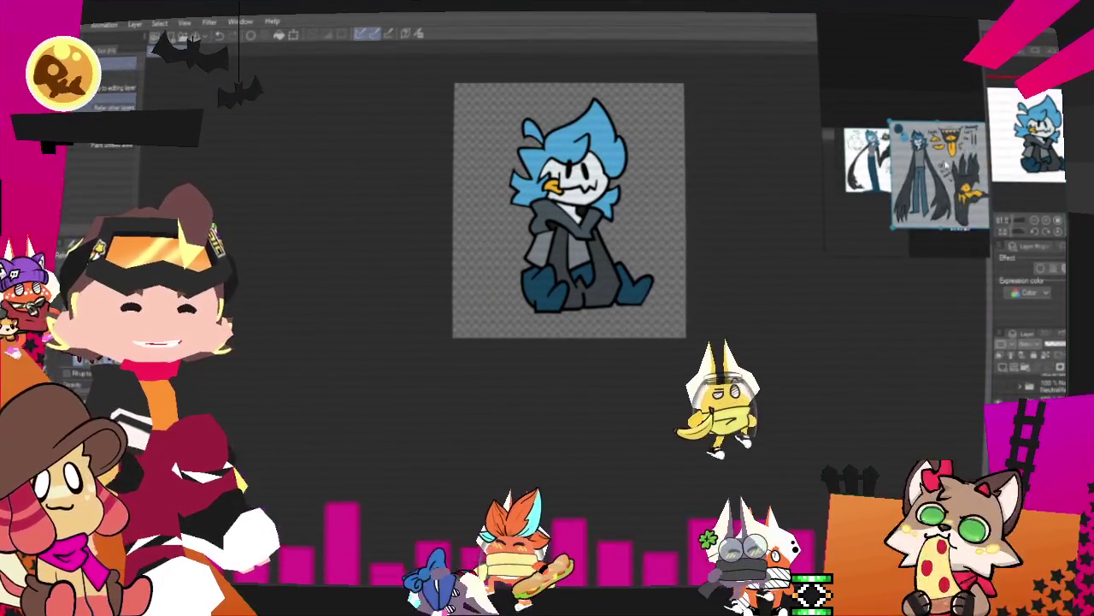
scroll(903, 179, up, 2)
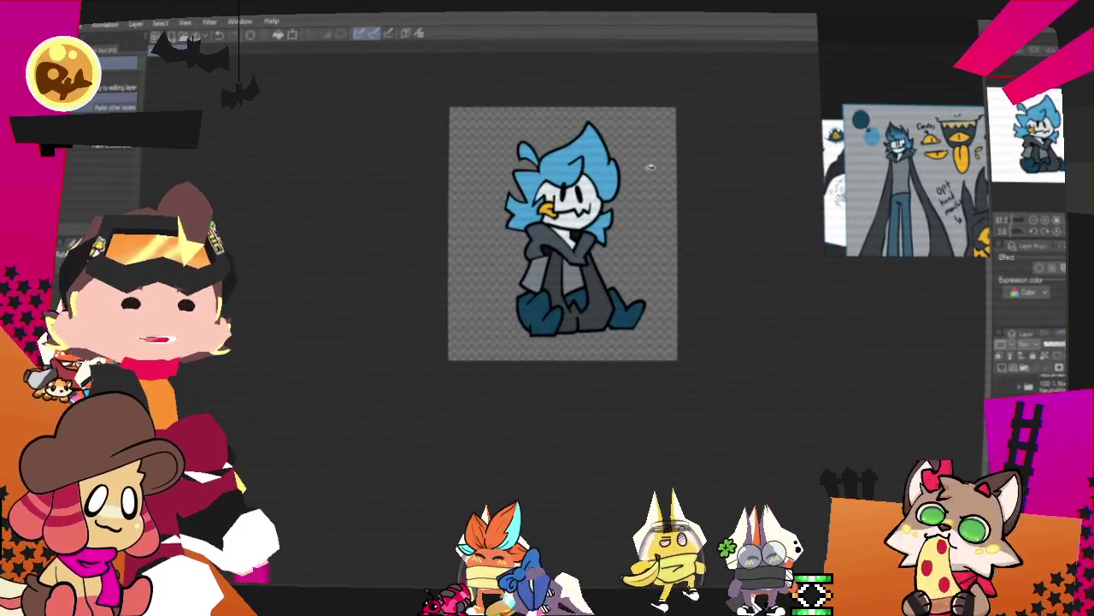
scroll(650, 168, up, 1)
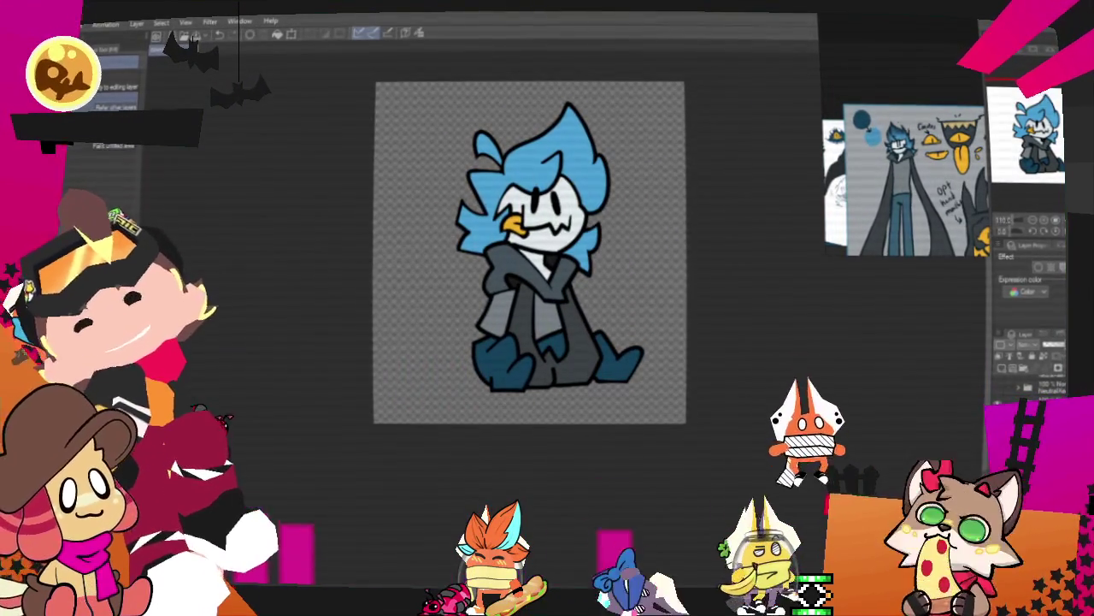
click(541, 163)
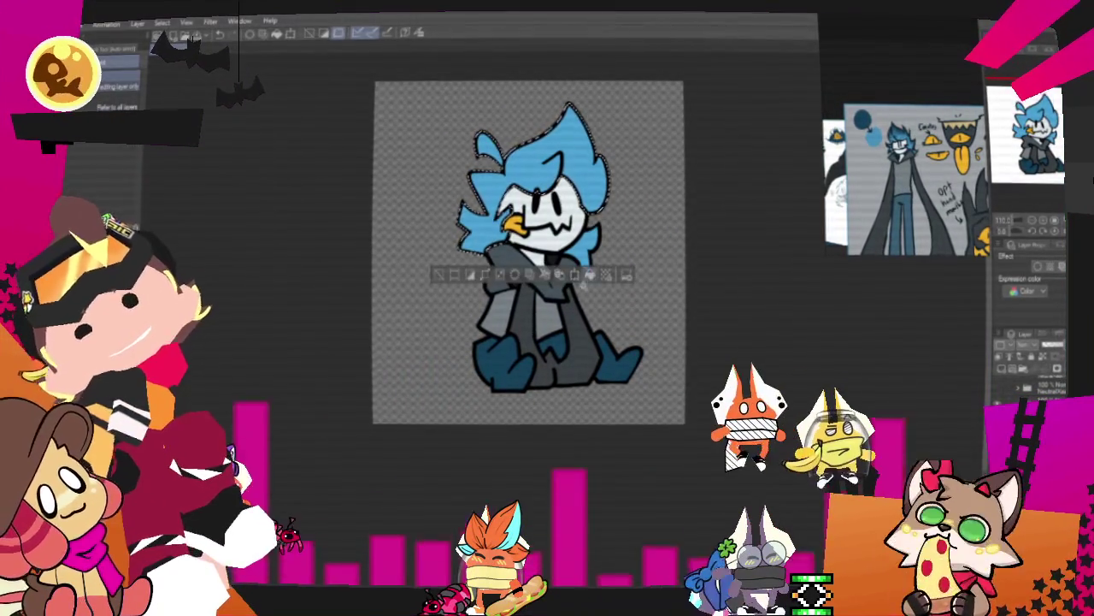
Airbrush darker blue over the selected hair, then select a small collar area and shade it too
key(b)
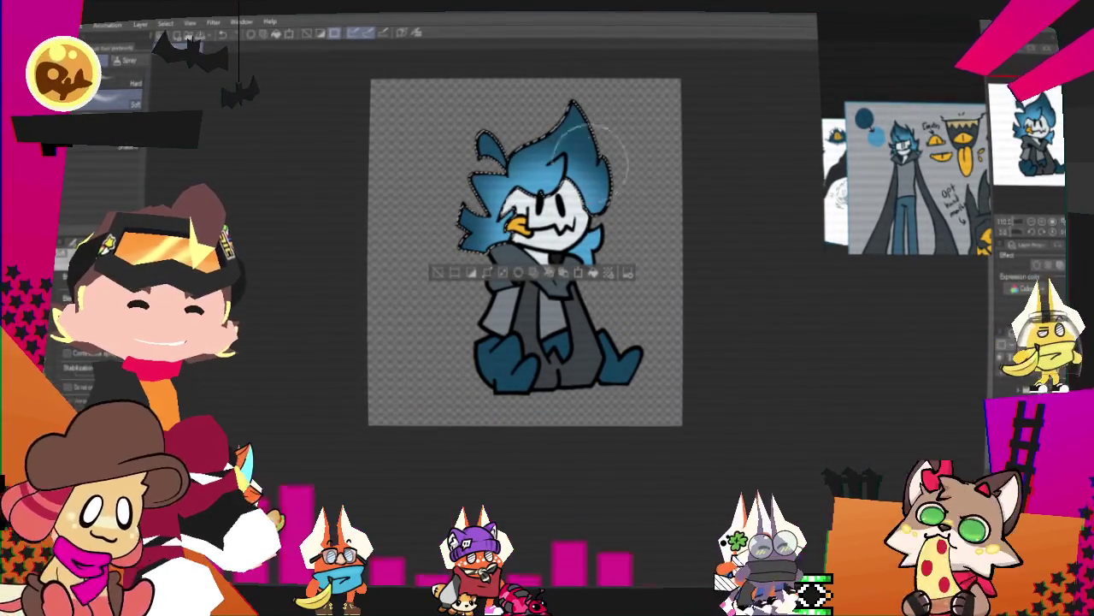
key(ctrl+d)
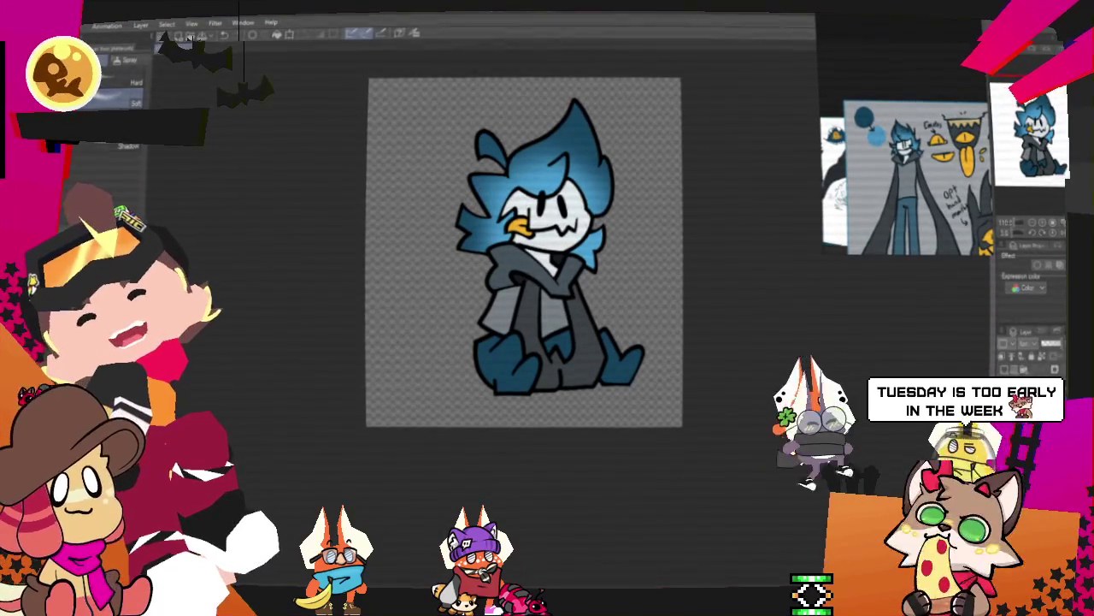
key(m)
drag(588, 233, 611, 250)
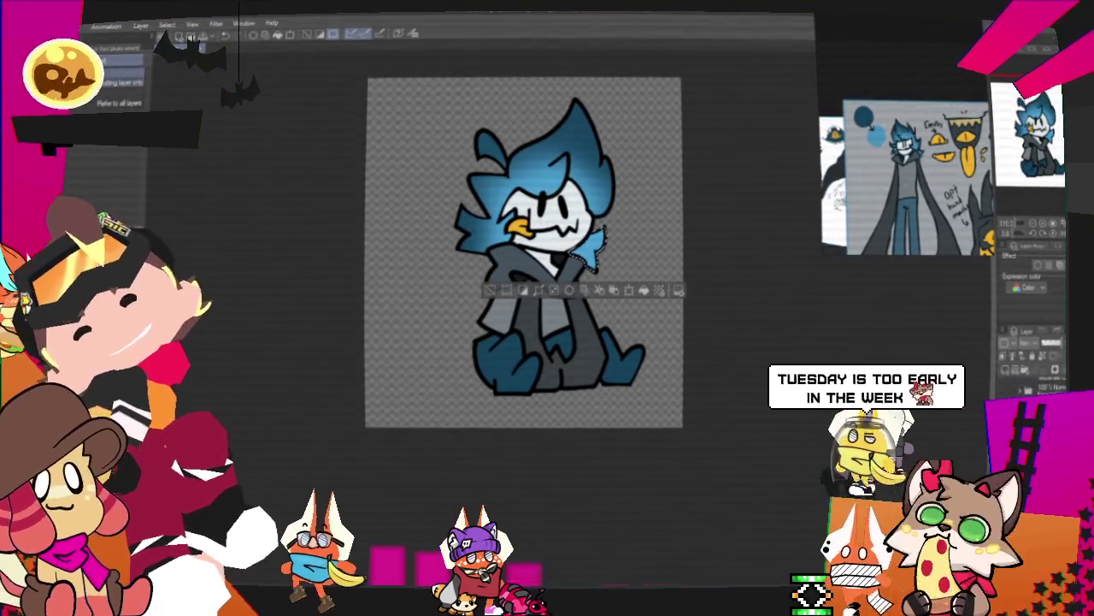
key(b)
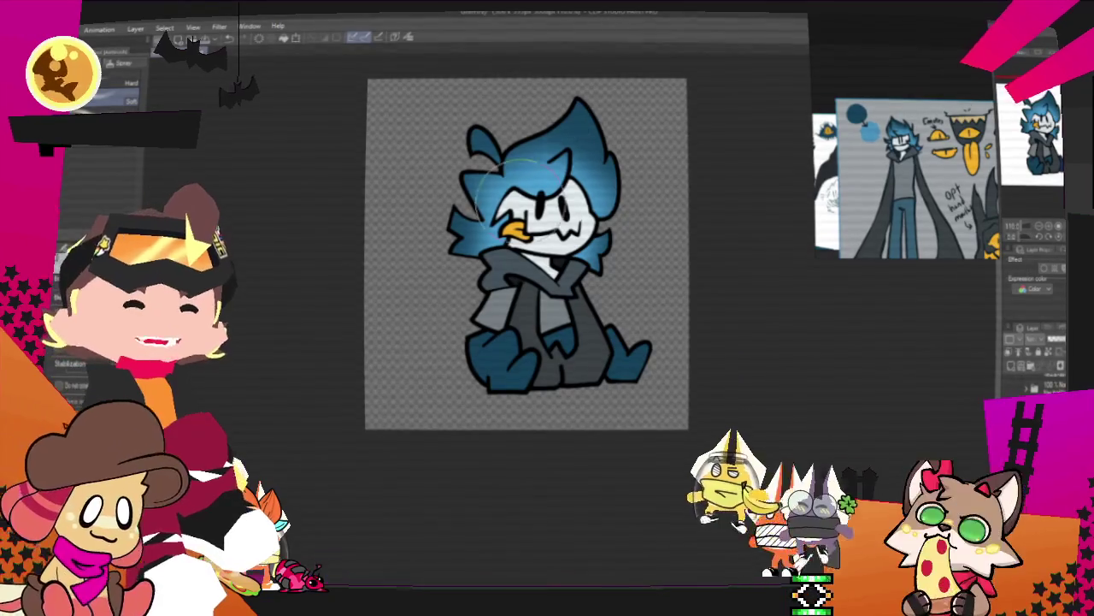
scroll(617, 378, down, 2)
scroll(618, 378, up, 2)
scroll(618, 378, up, 2)
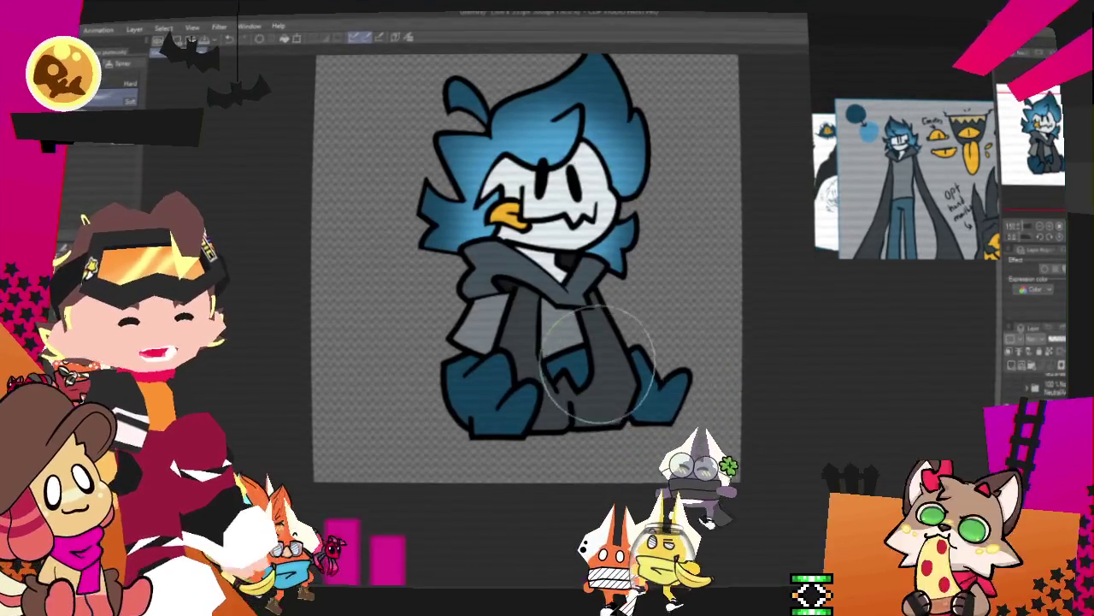
scroll(617, 377, down, 2)
scroll(598, 359, up, 2)
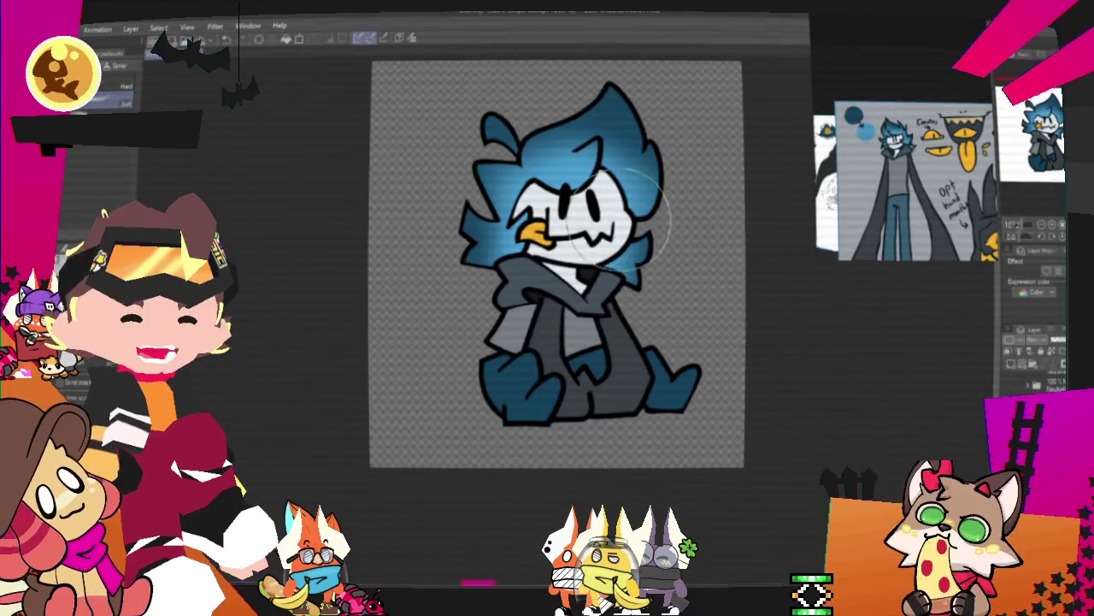
scroll(621, 265, up, 1)
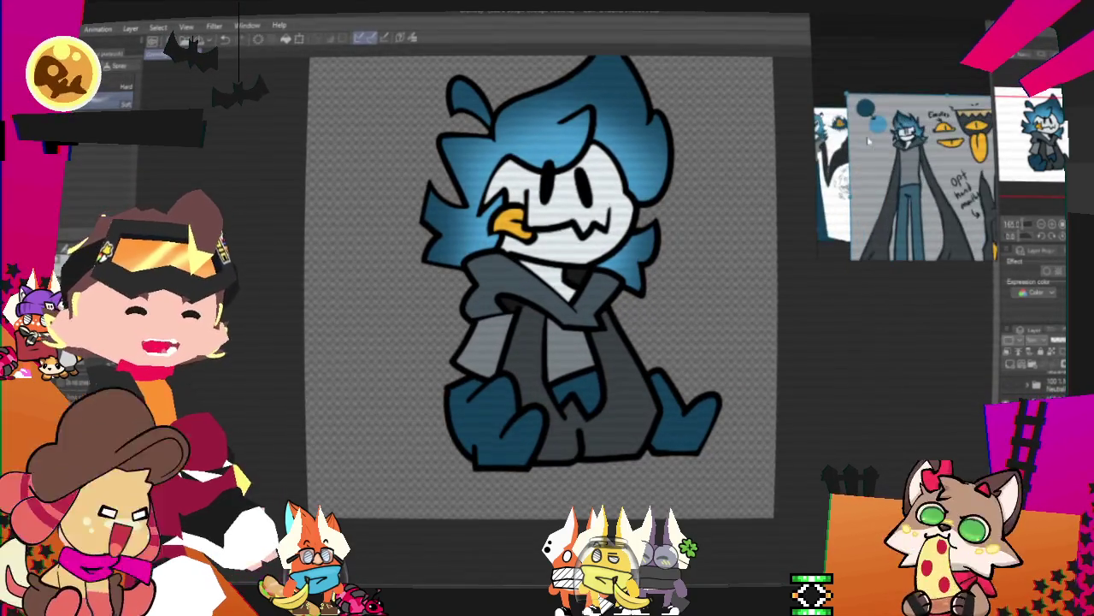
scroll(436, 290, down, 1)
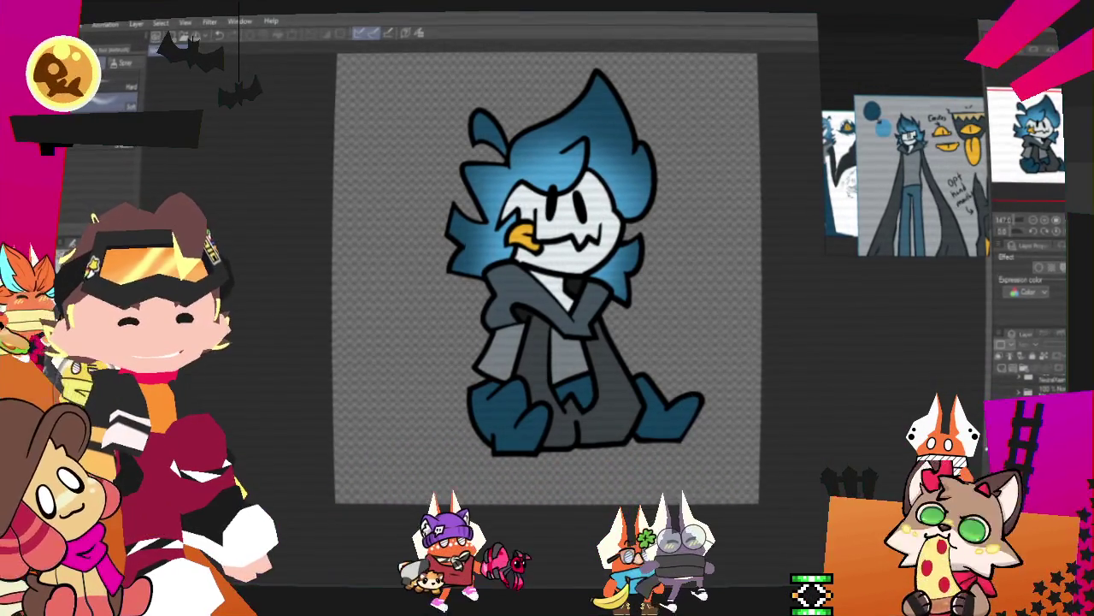
Draw new outline strokes around the character's hair to close it off
drag(438, 141, 599, 81)
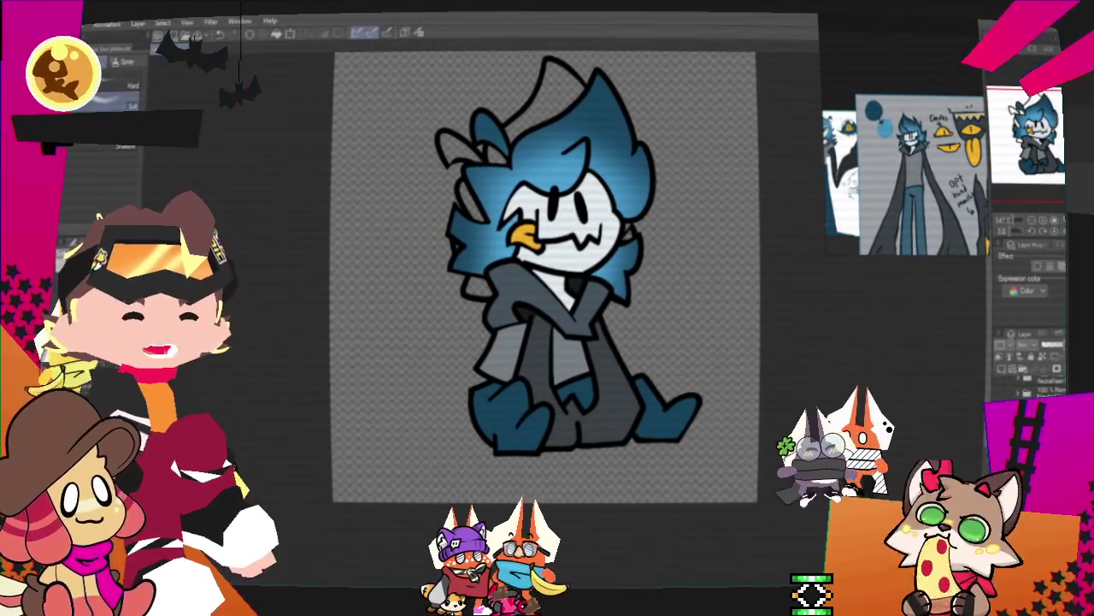
scroll(611, 308, up, 1)
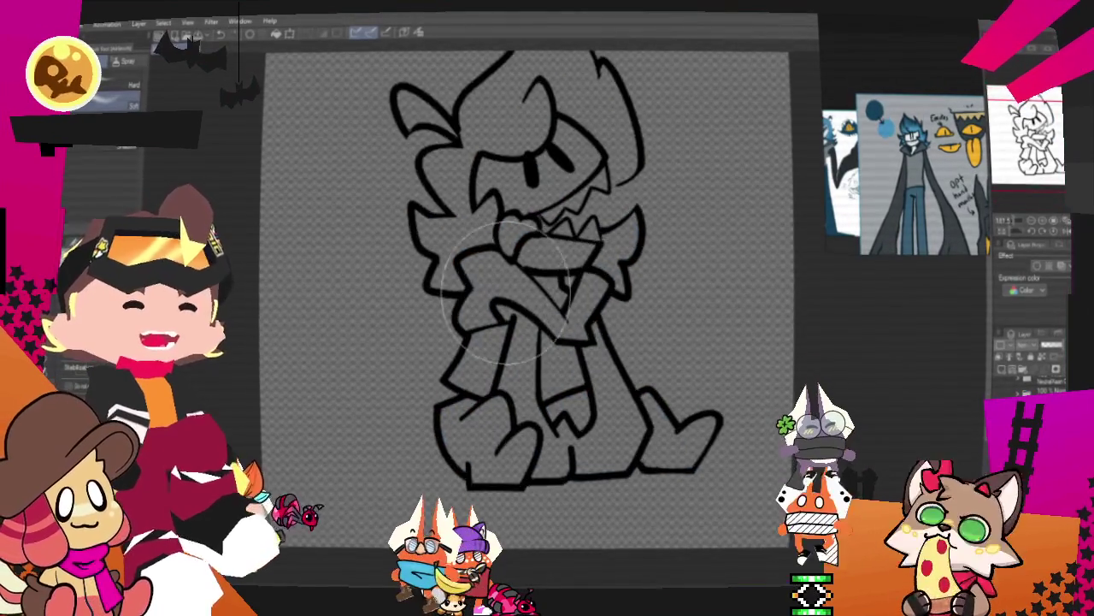
scroll(647, 291, up, 1)
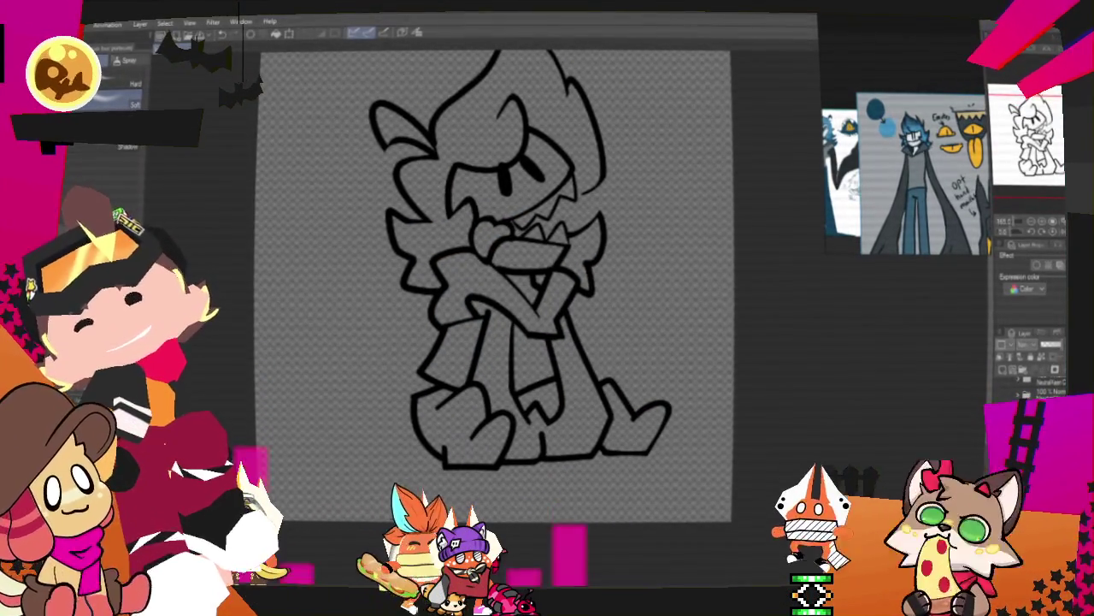
Fill the hair flat blue, undoing the fill that leaked outside and refilling
key(g)
click(496, 143)
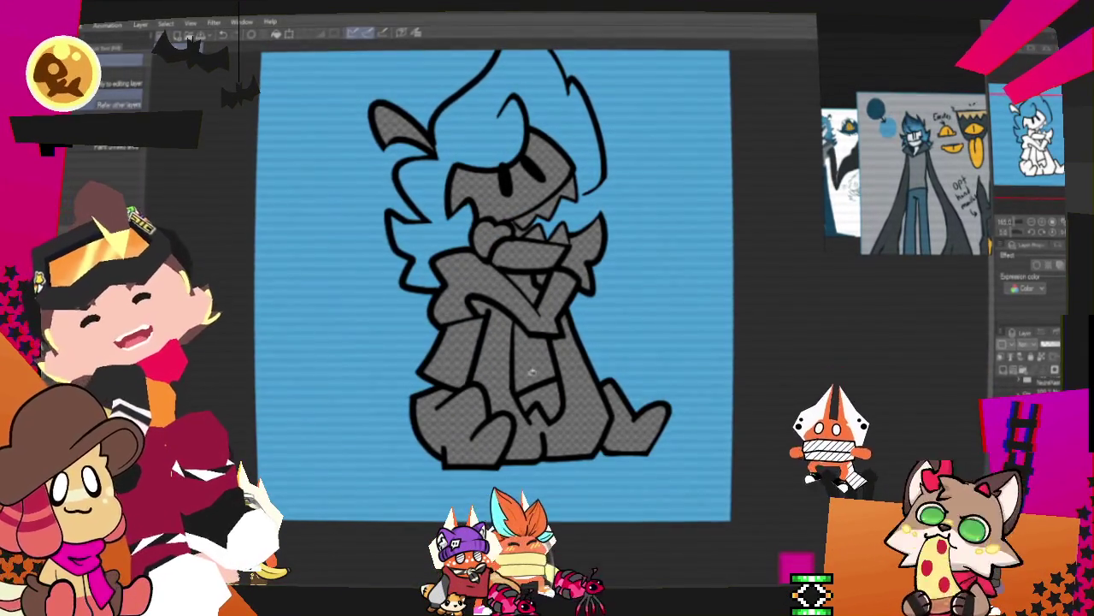
key(ctrl+z)
key(p)
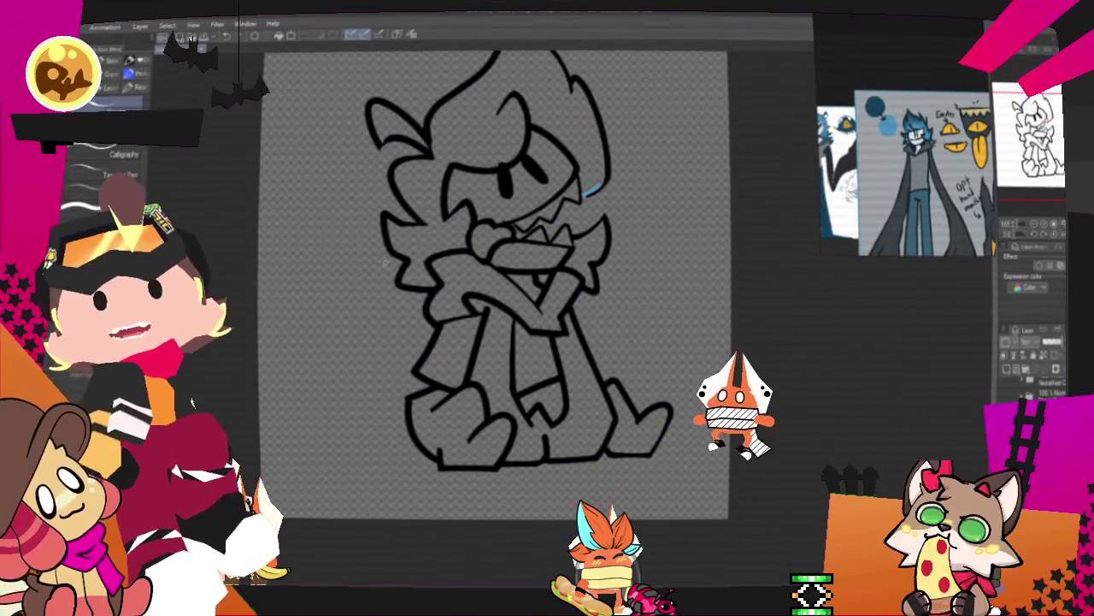
key(g)
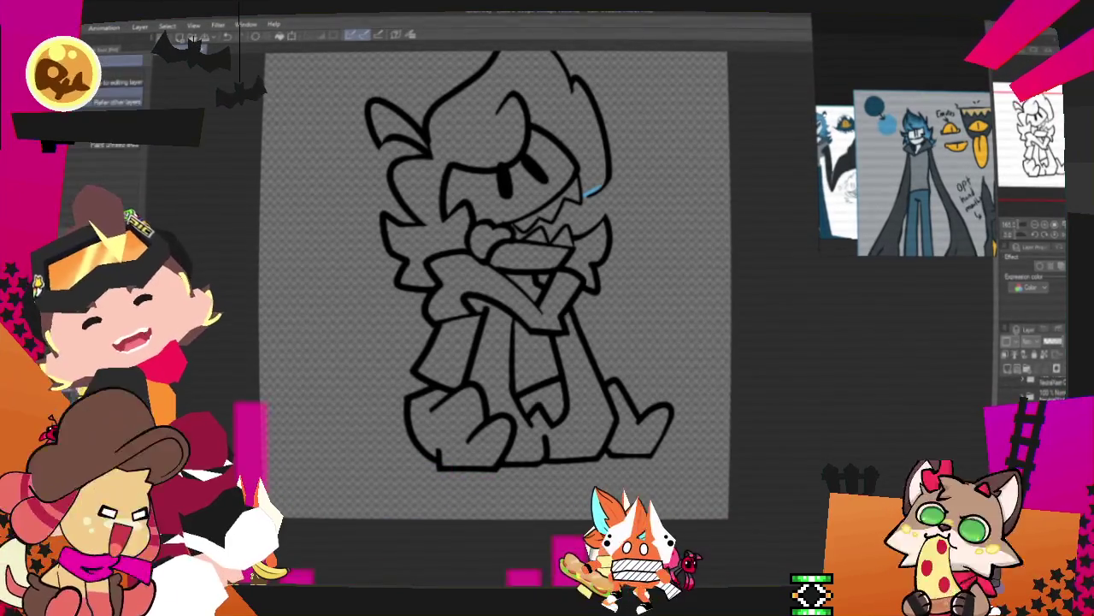
click(453, 153)
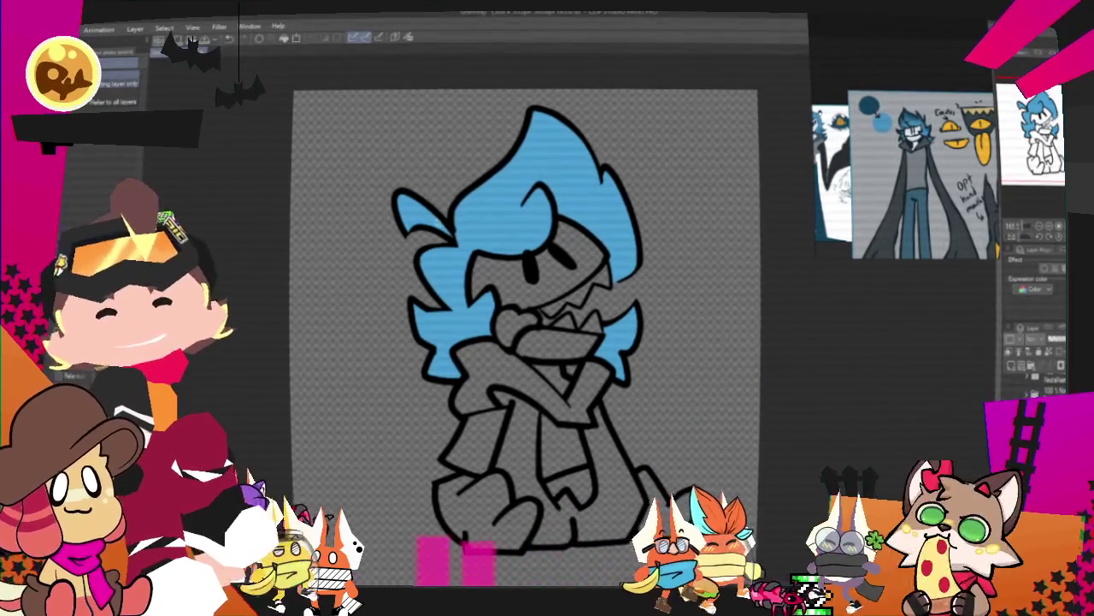
Select the blue hair area with the wand and shift the view slightly left for shading
click(518, 174)
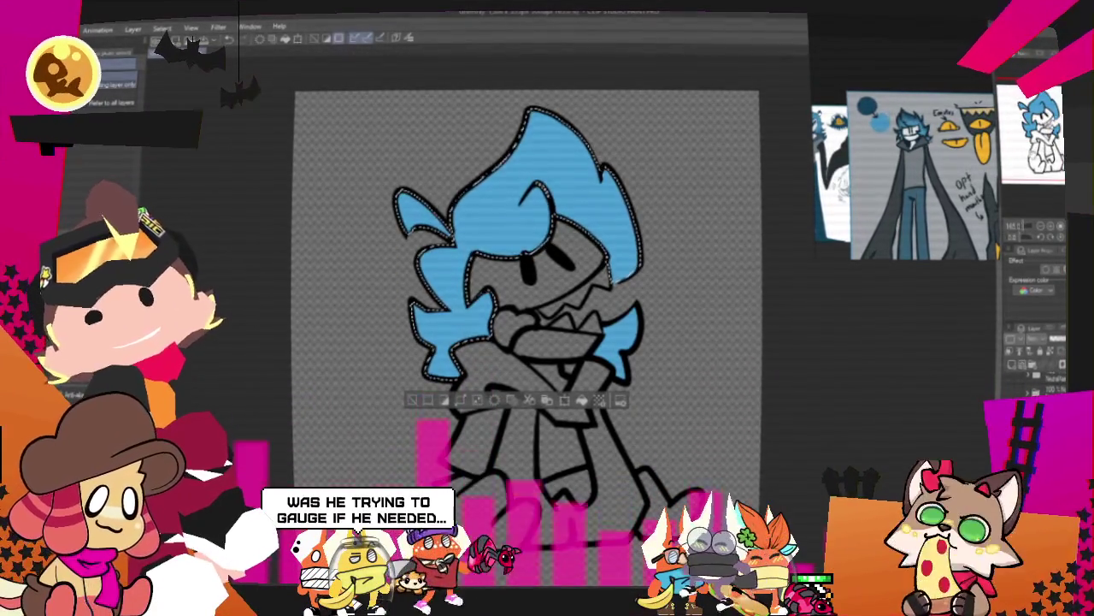
drag(527, 299, 487, 305)
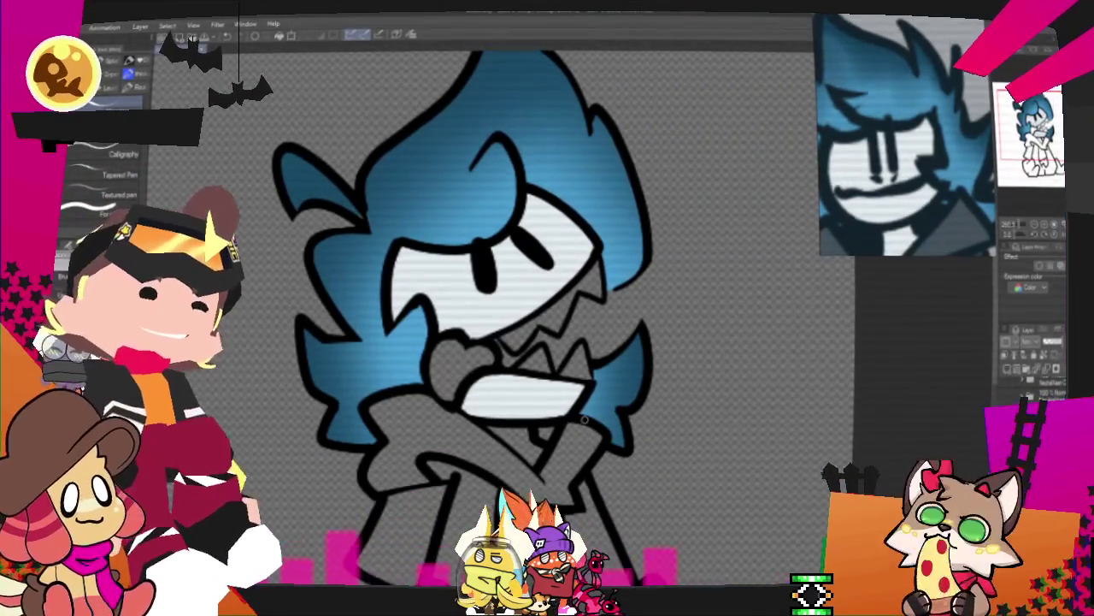
scroll(941, 129, down, 3)
scroll(941, 128, down, 3)
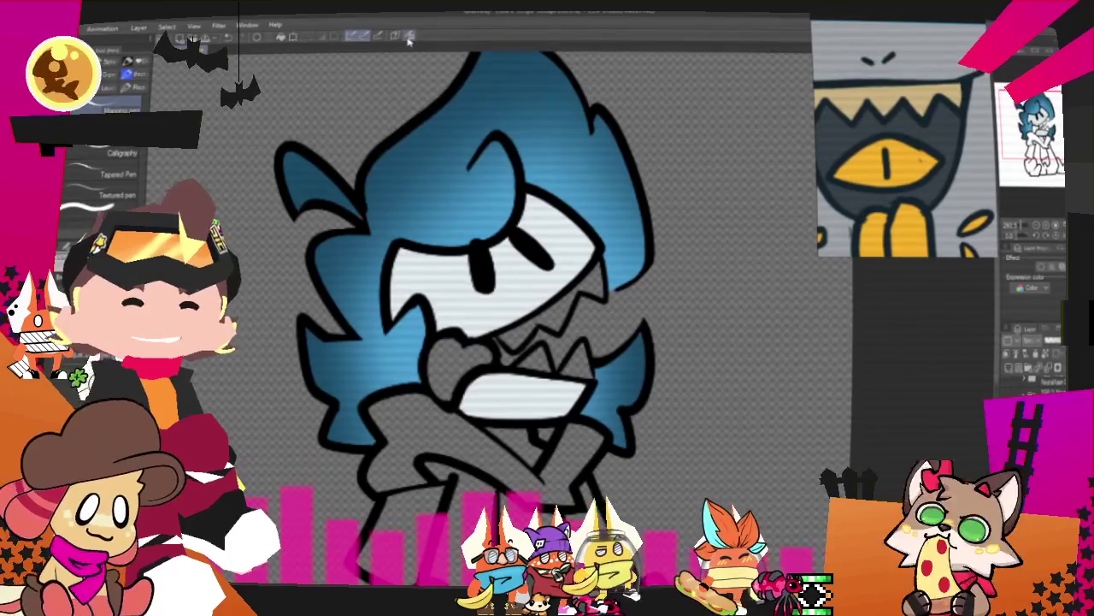
scroll(633, 291, up, 2)
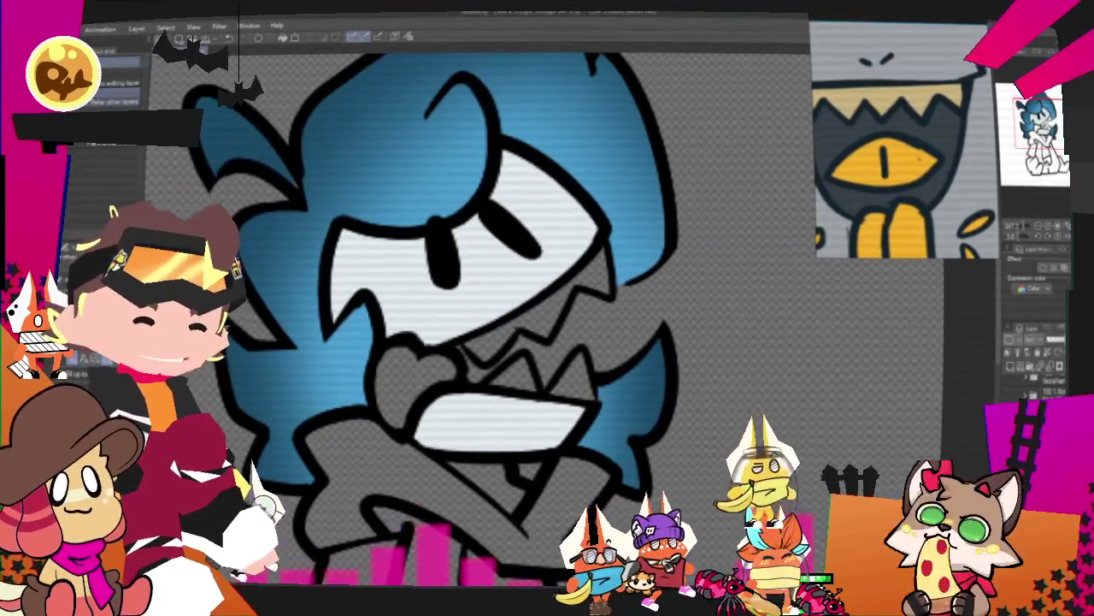
Fill the mouth behind the teeth, the upper-right tooth and the lower teeth with tan
scroll(452, 364, up, 2)
click(597, 270)
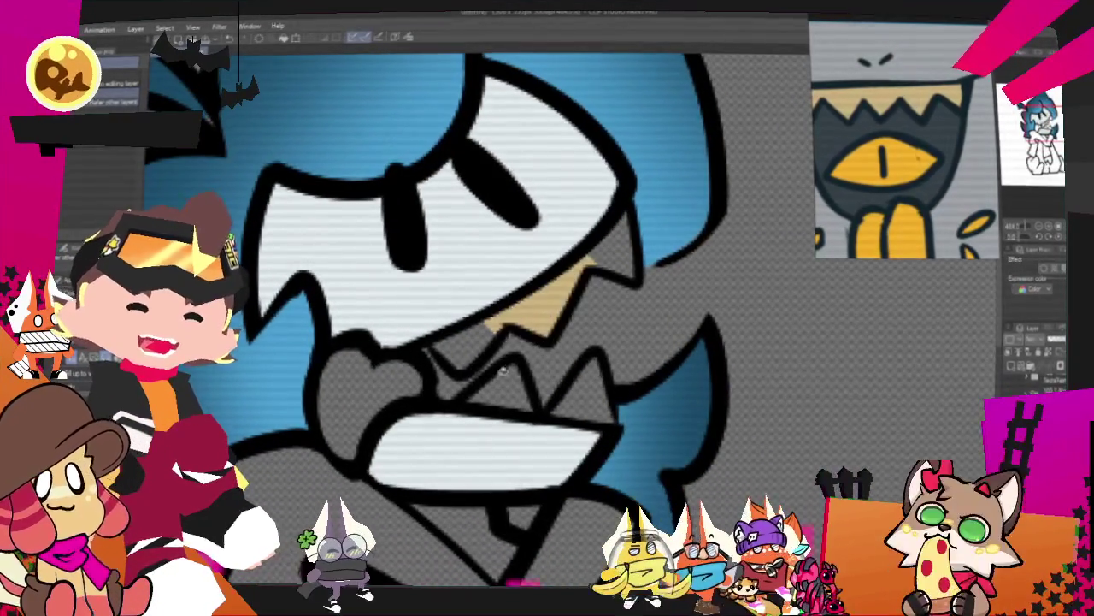
click(609, 256)
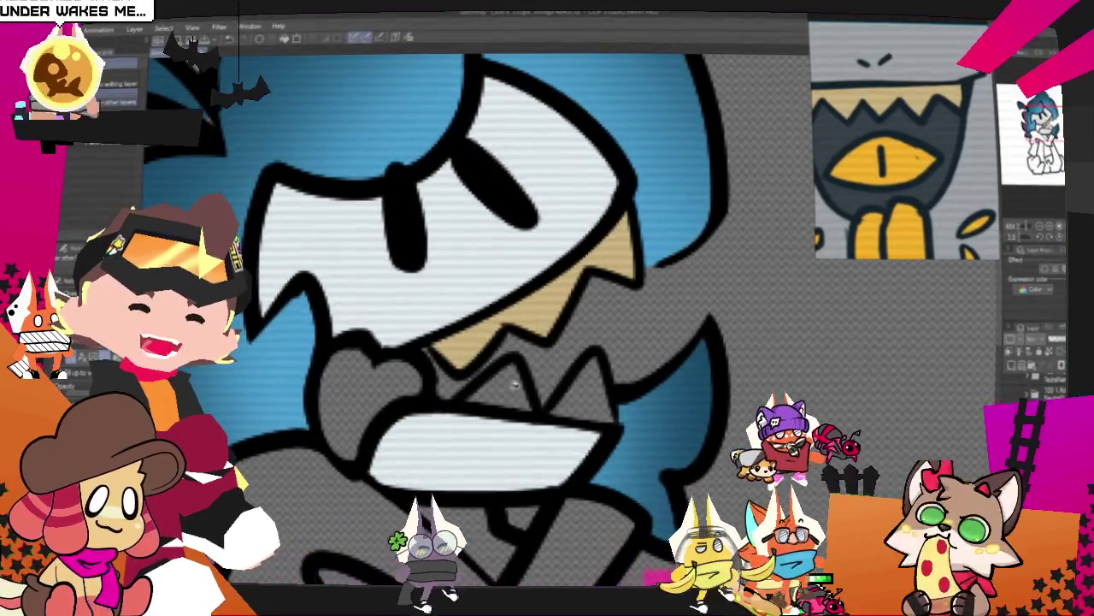
click(595, 375)
scroll(595, 376, down, 3)
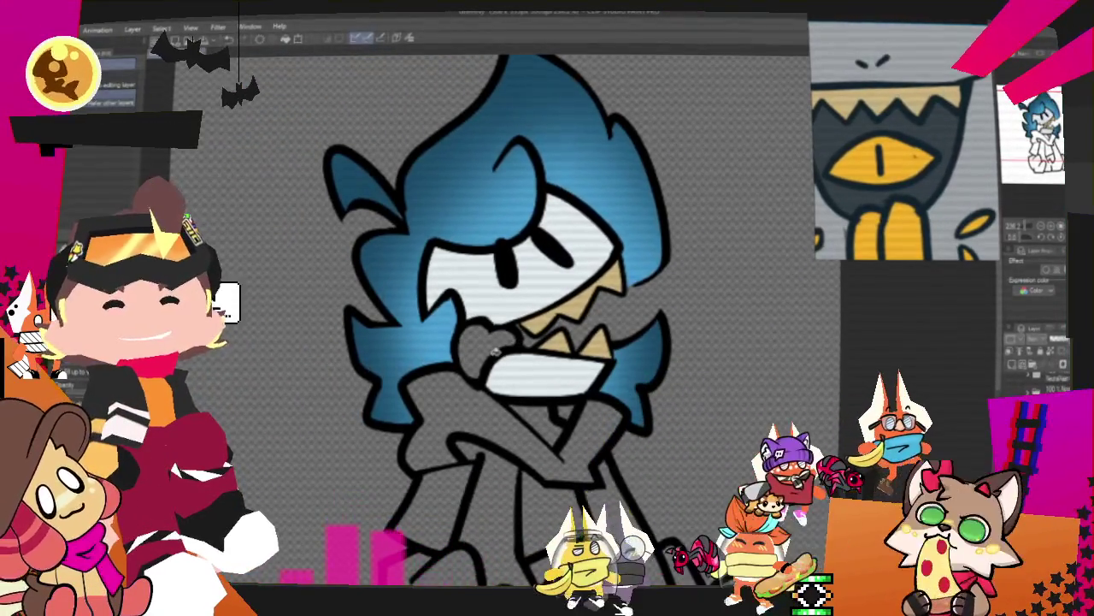
scroll(505, 343, down, 2)
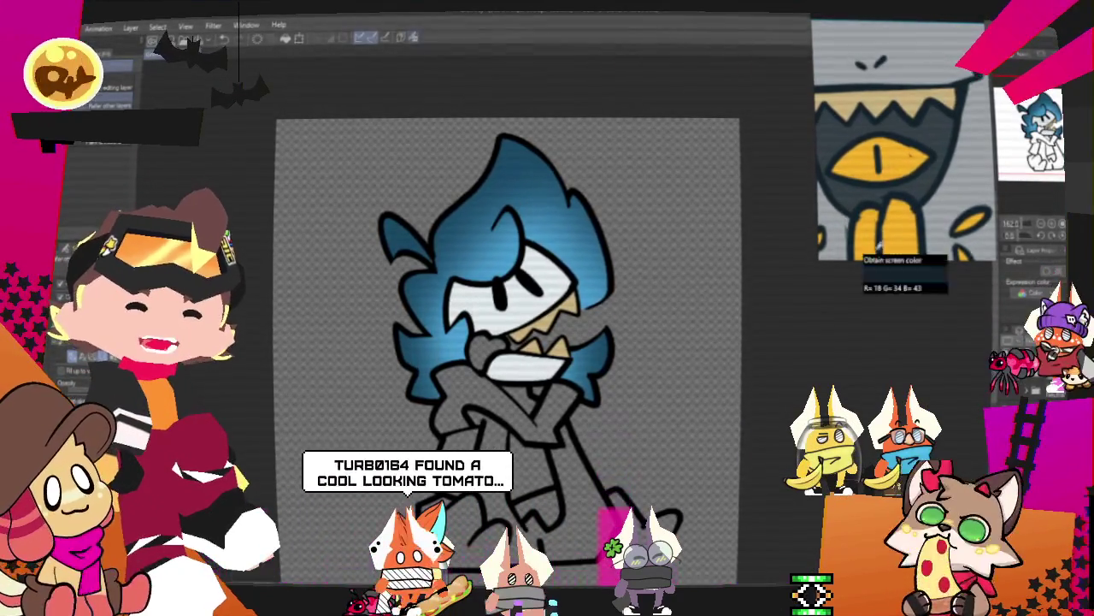
scroll(475, 354, up, 2)
scroll(475, 354, up, 3)
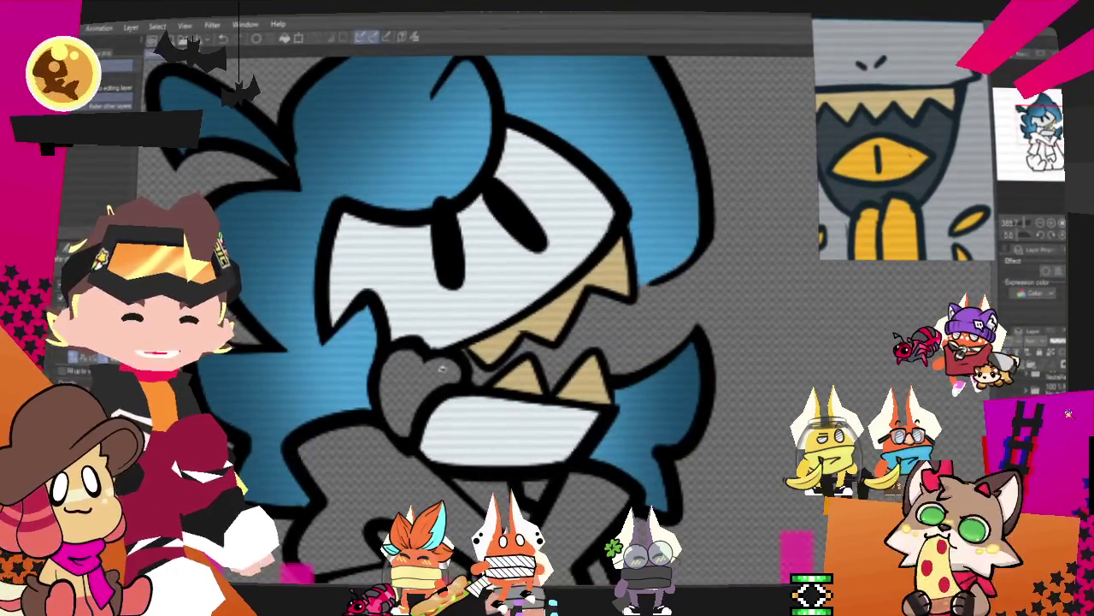
scroll(475, 354, down, 3)
scroll(511, 255, down, 2)
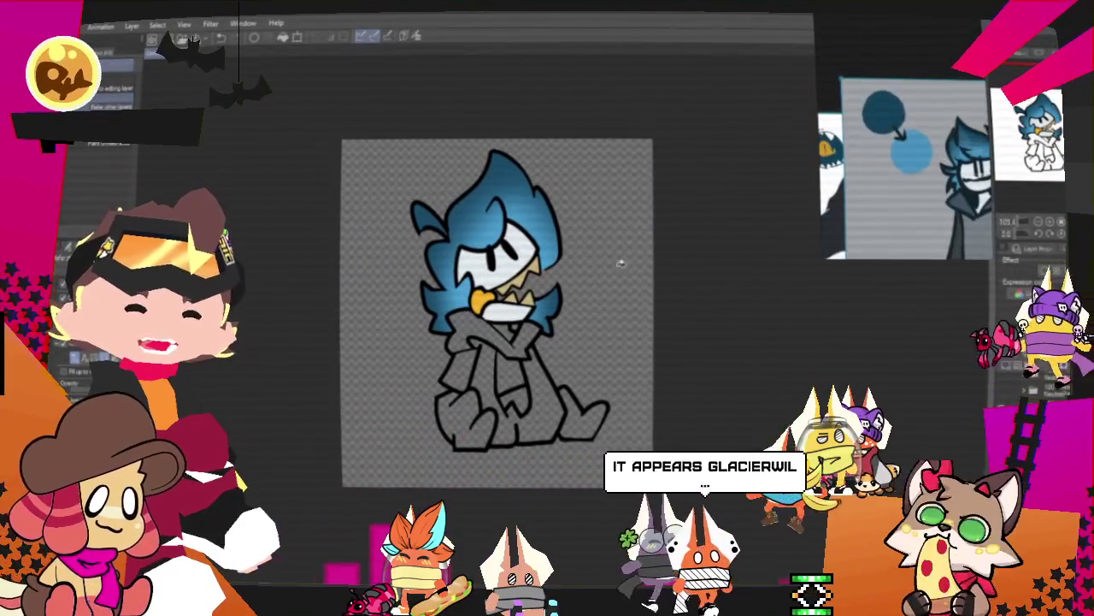
scroll(476, 288, up, 1)
scroll(476, 288, up, 2)
scroll(476, 288, up, 1)
scroll(476, 299, up, 1)
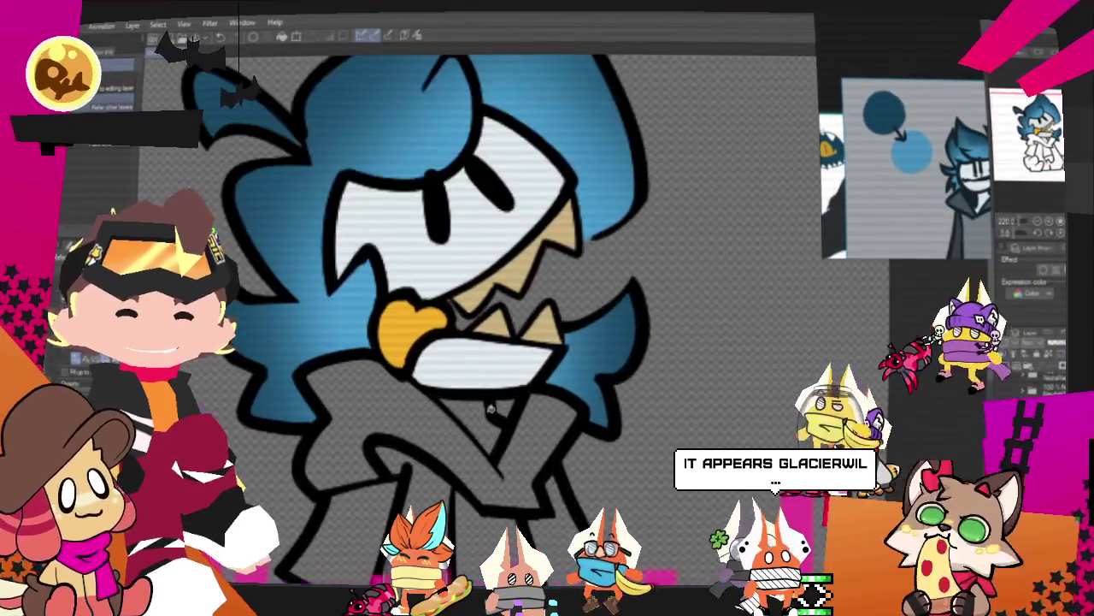
scroll(476, 299, down, 2)
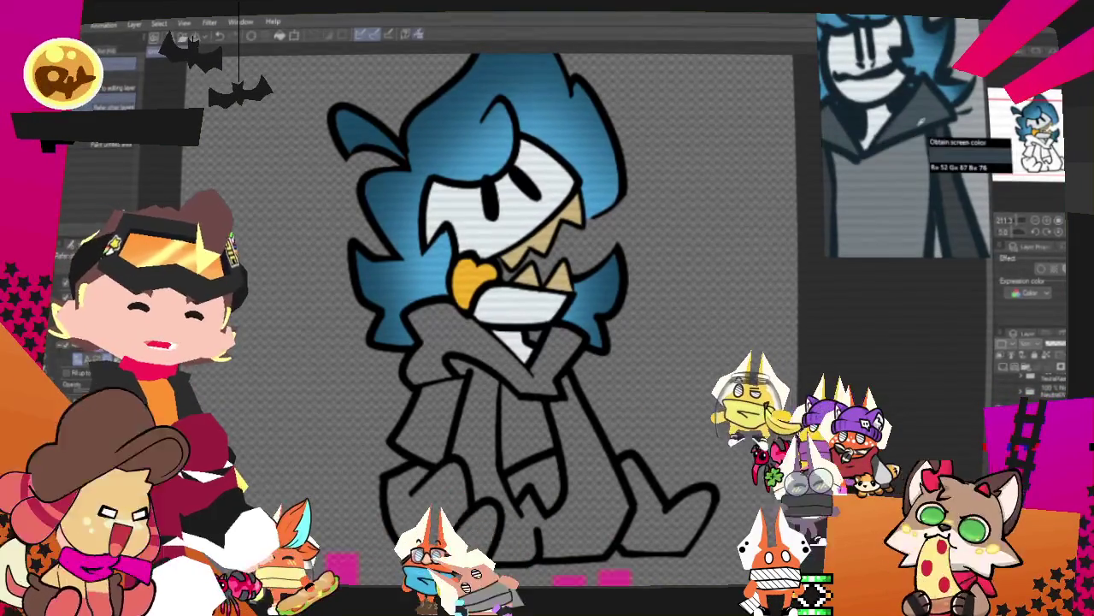
scroll(539, 378, up, 2)
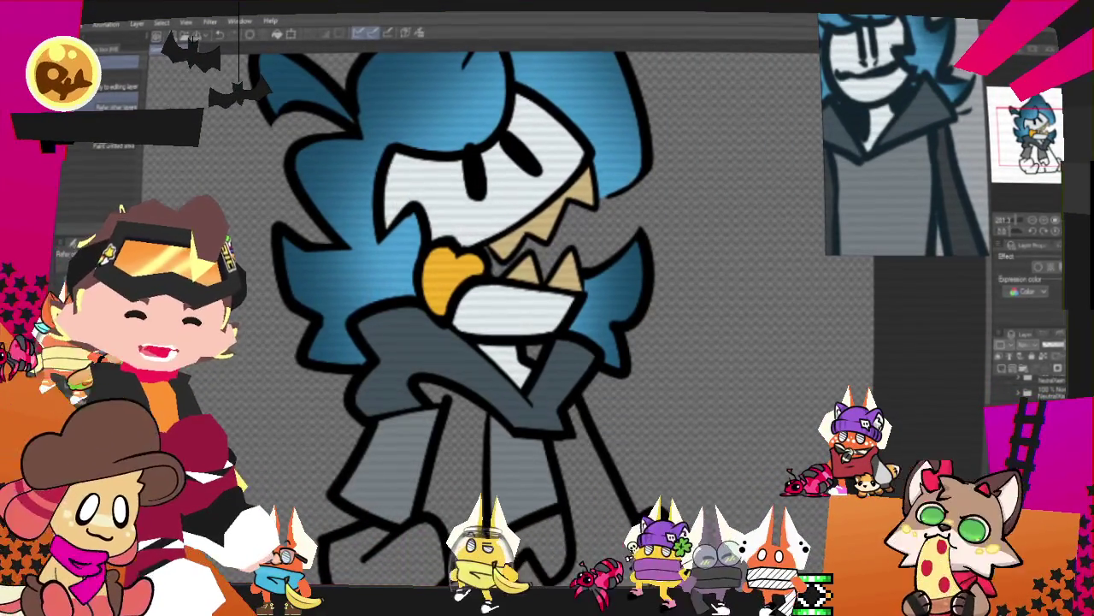
scroll(427, 369, up, 2)
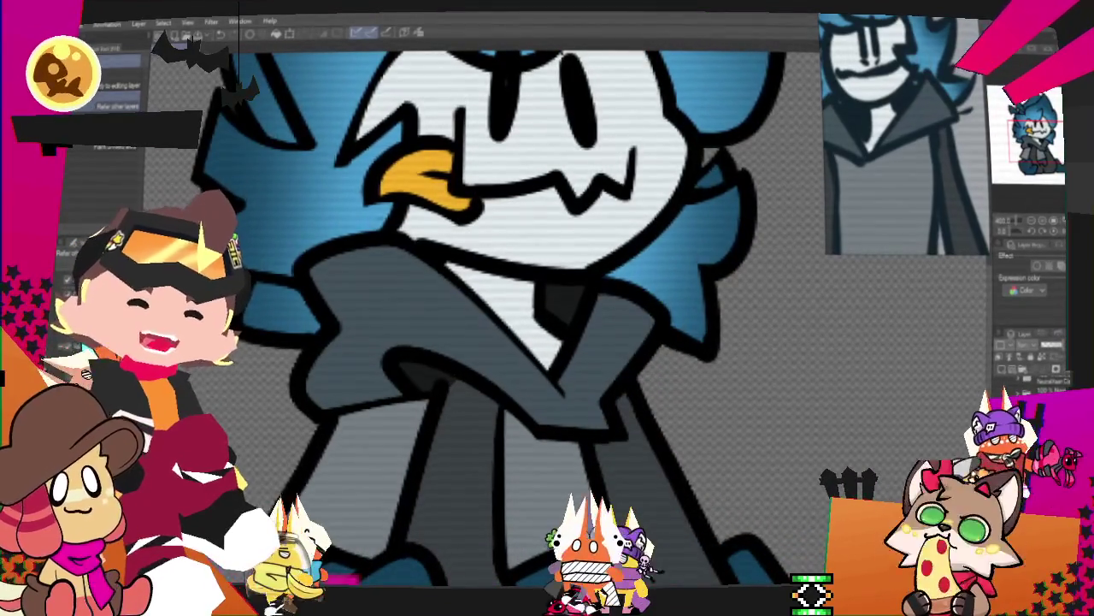
key(Delete)
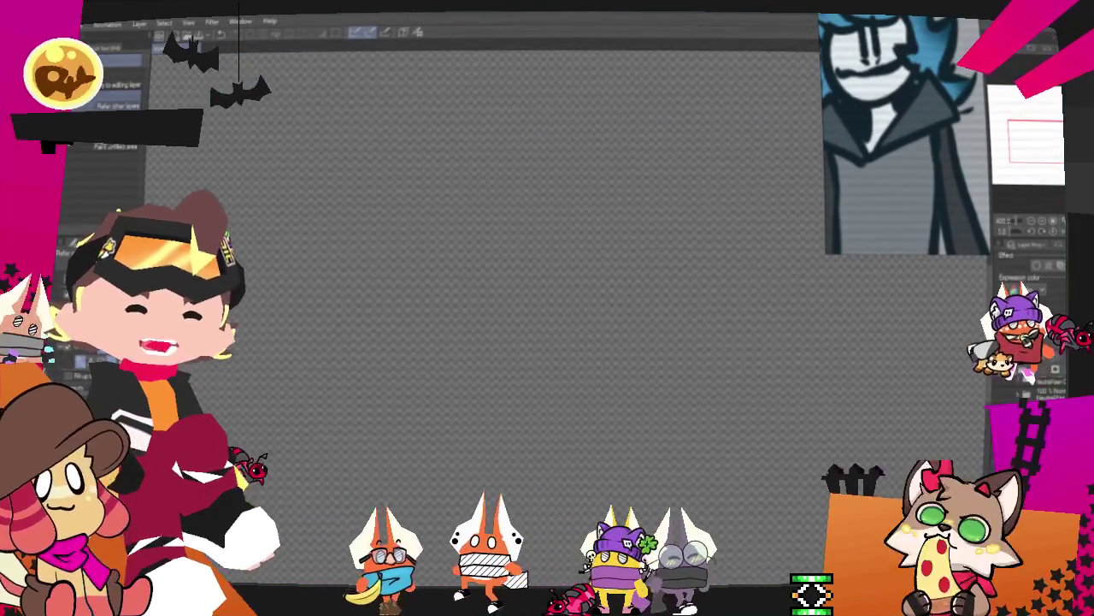
key(ctrl+z)
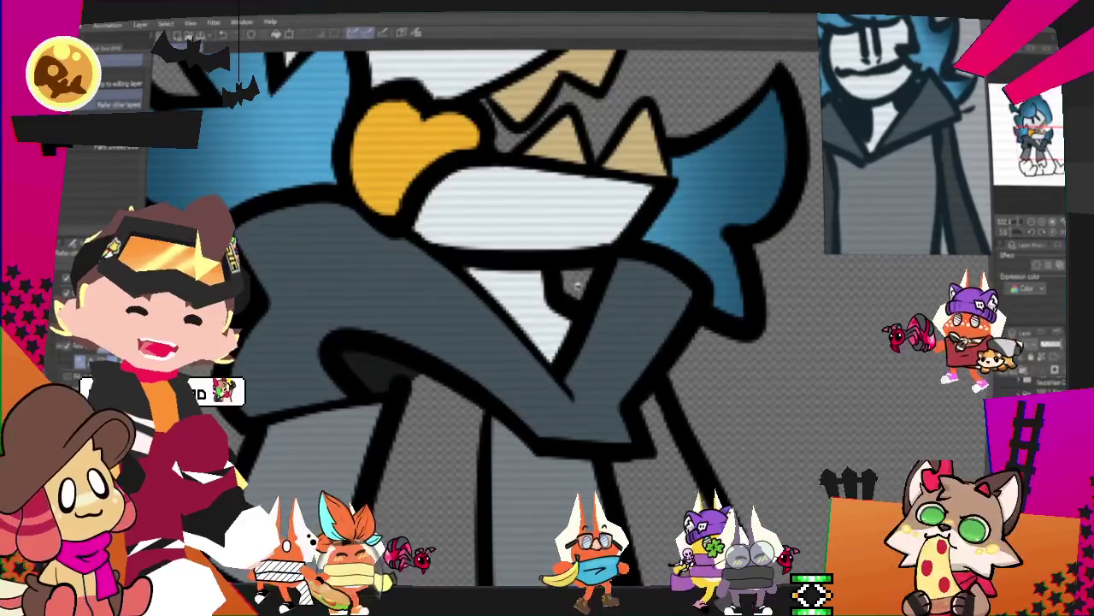
scroll(575, 269, down, 3)
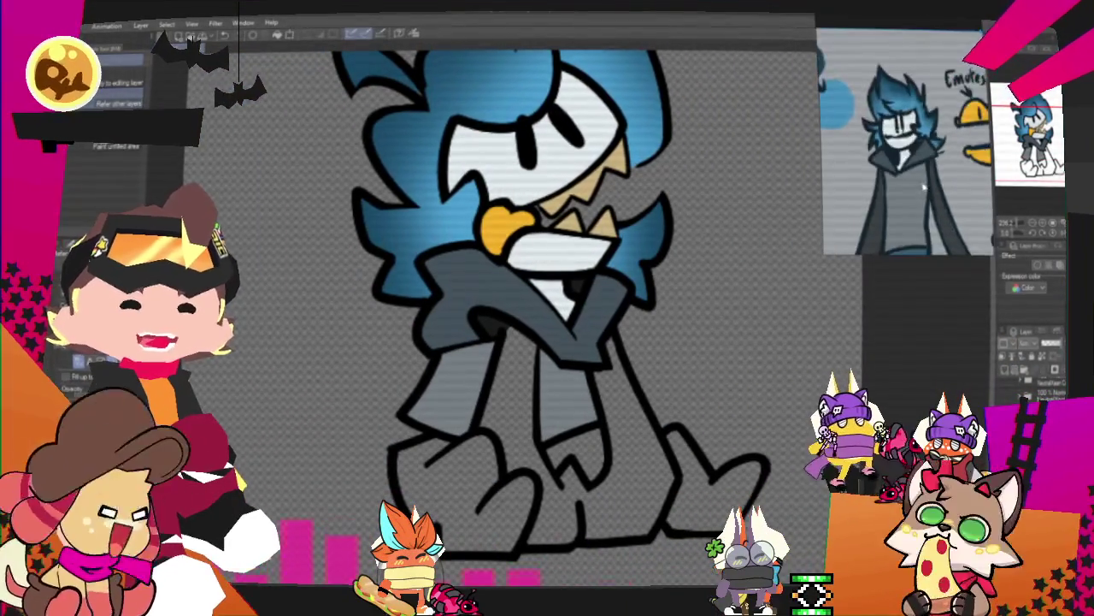
scroll(521, 410, up, 2)
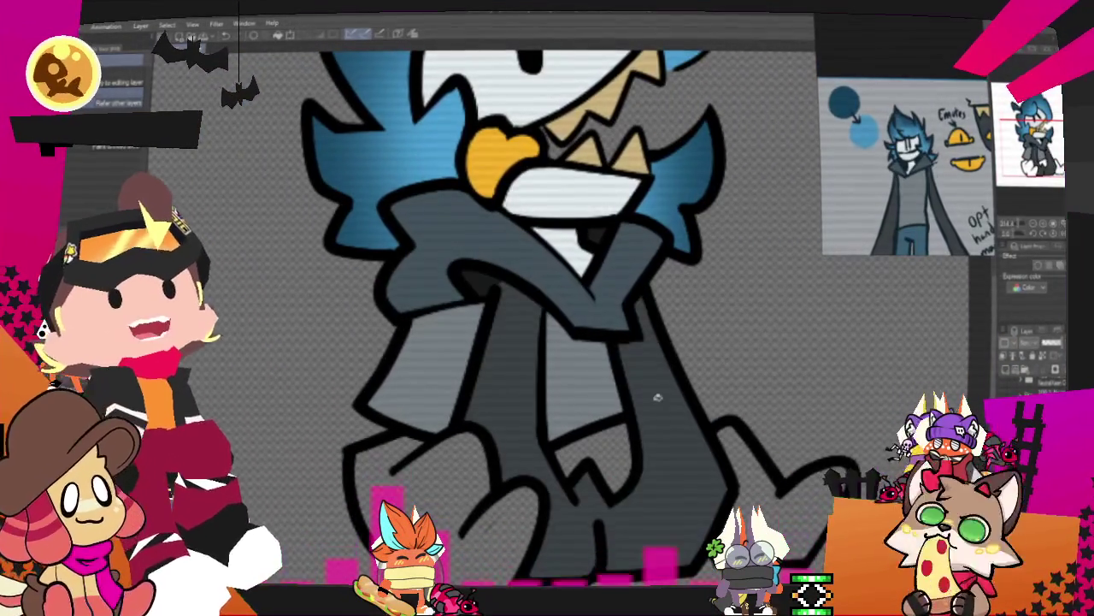
scroll(491, 274, up, 3)
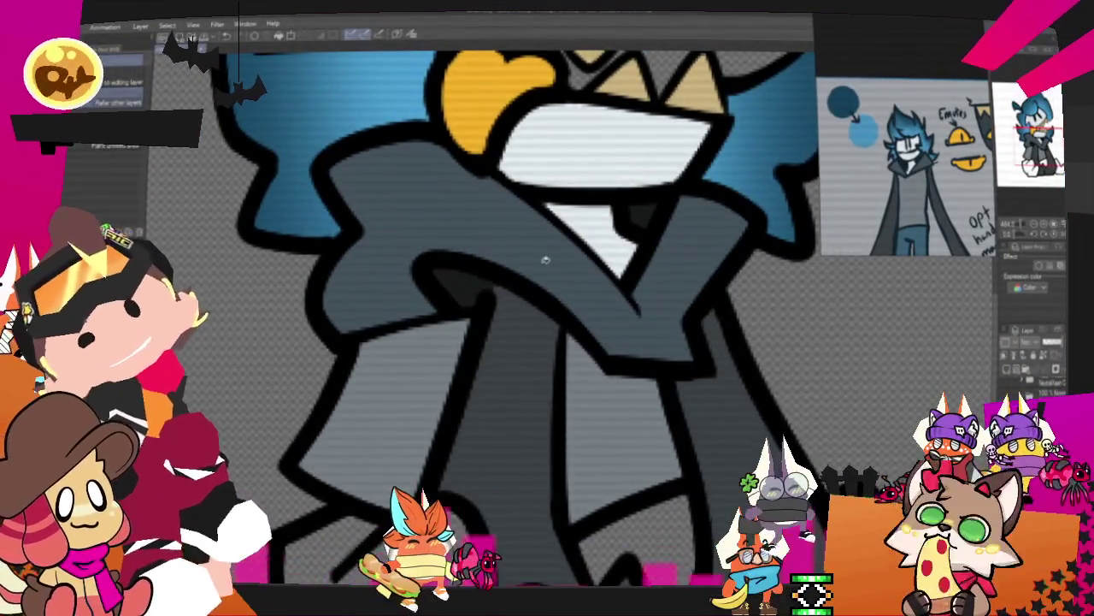
key(p)
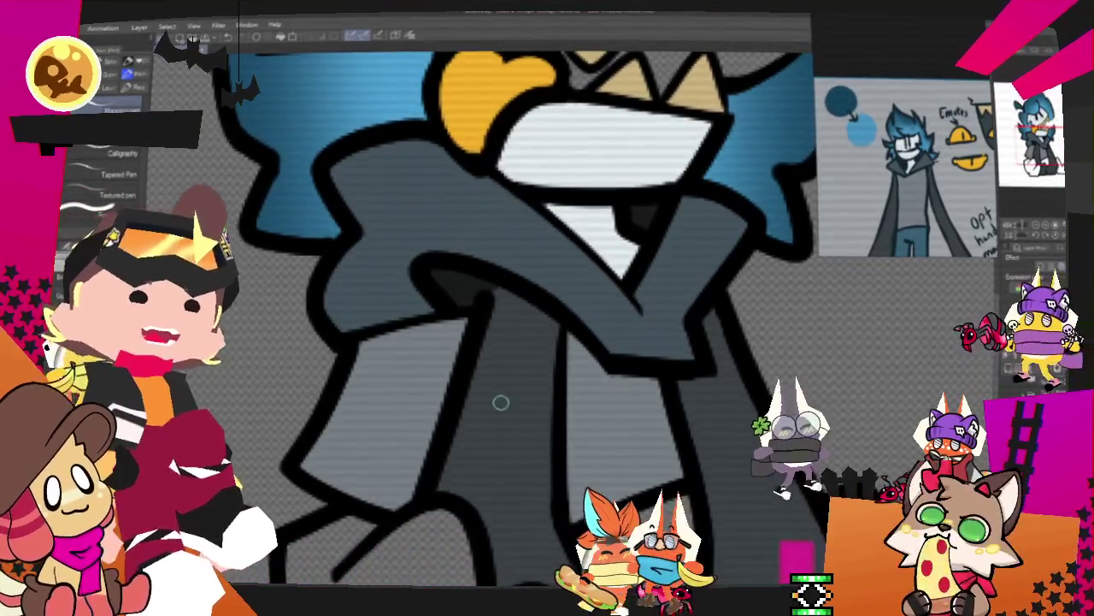
Refill the character's feet and lower legs with blue in place of grey
scroll(500, 401, down, 1)
scroll(501, 402, down, 2)
scroll(501, 402, down, 1)
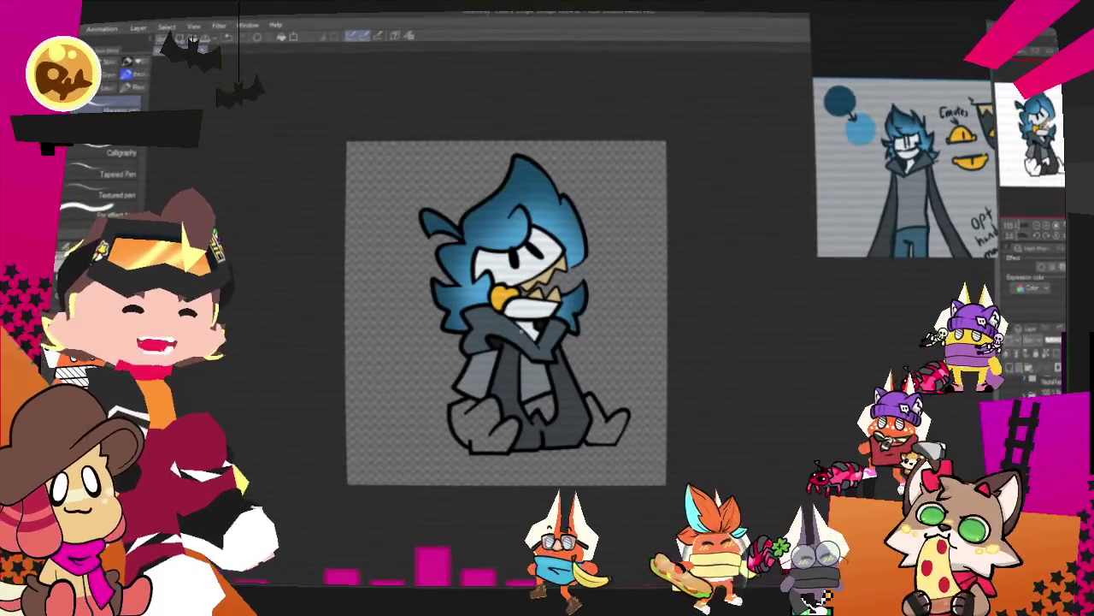
scroll(517, 332, up, 2)
scroll(517, 332, up, 1)
scroll(525, 340, down, 2)
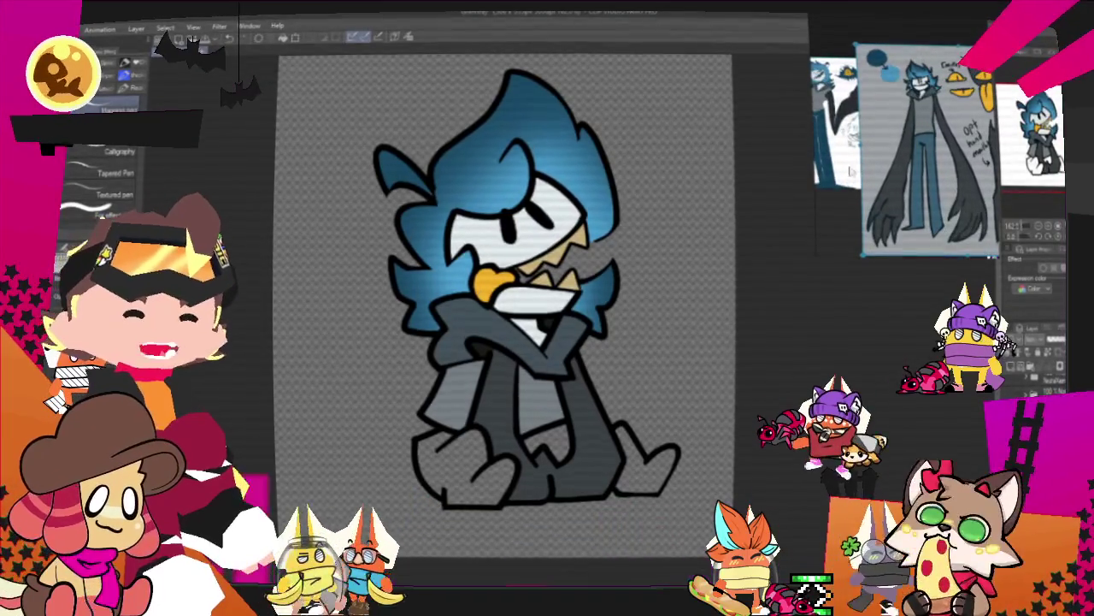
scroll(898, 111, down, 2)
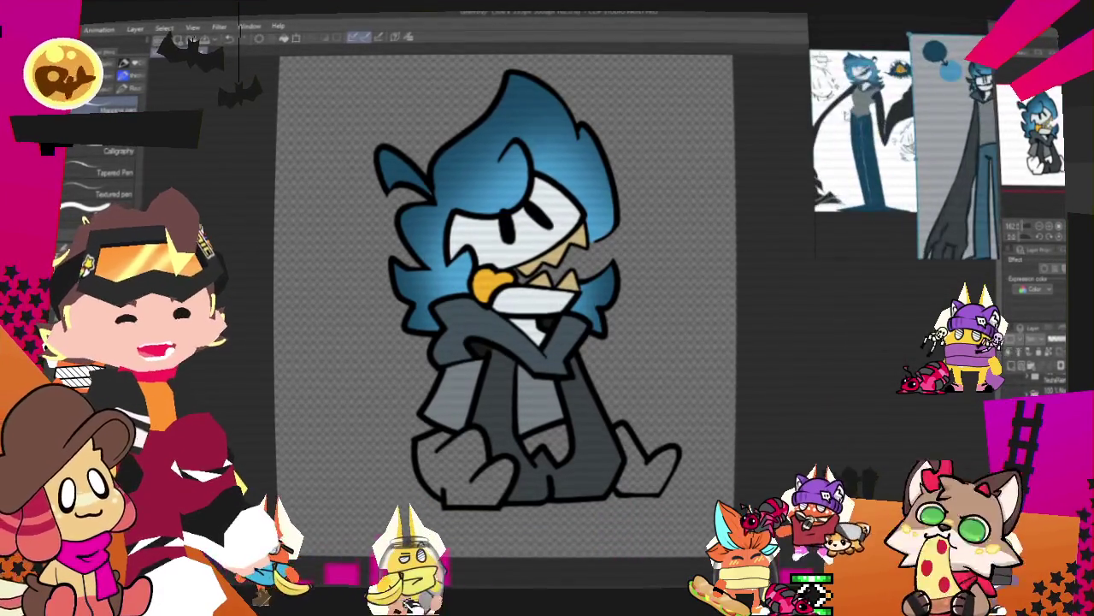
scroll(843, 178, up, 2)
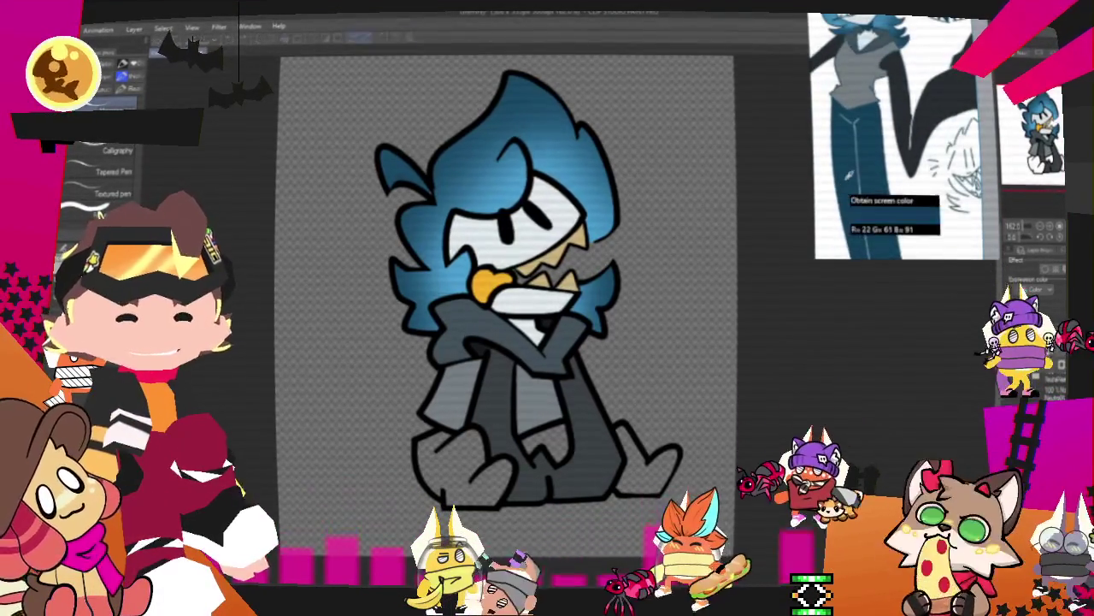
scroll(684, 496, up, 3)
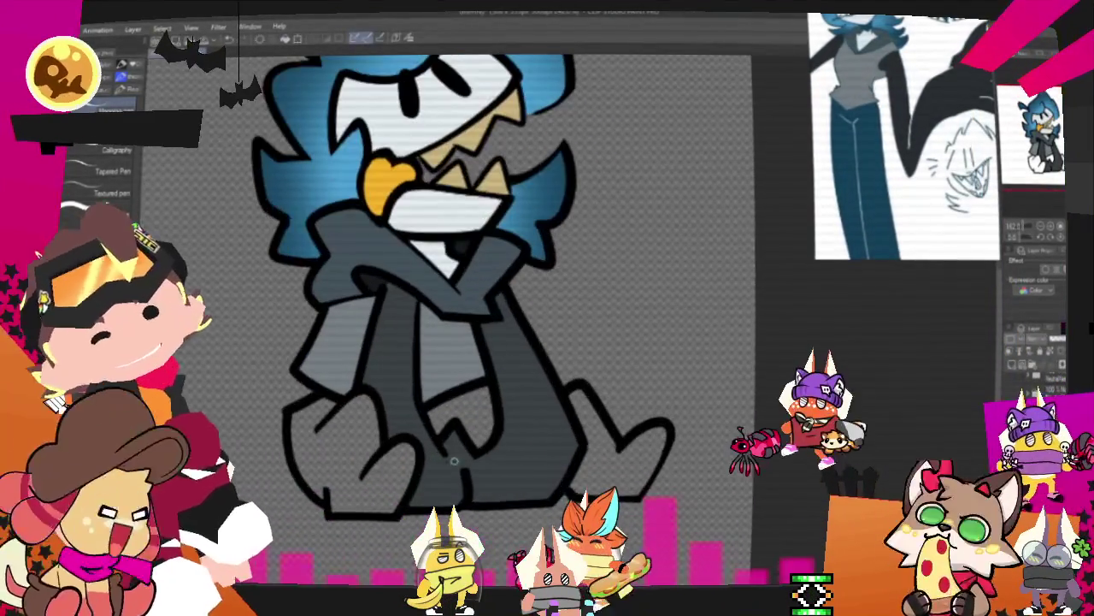
click(368, 444)
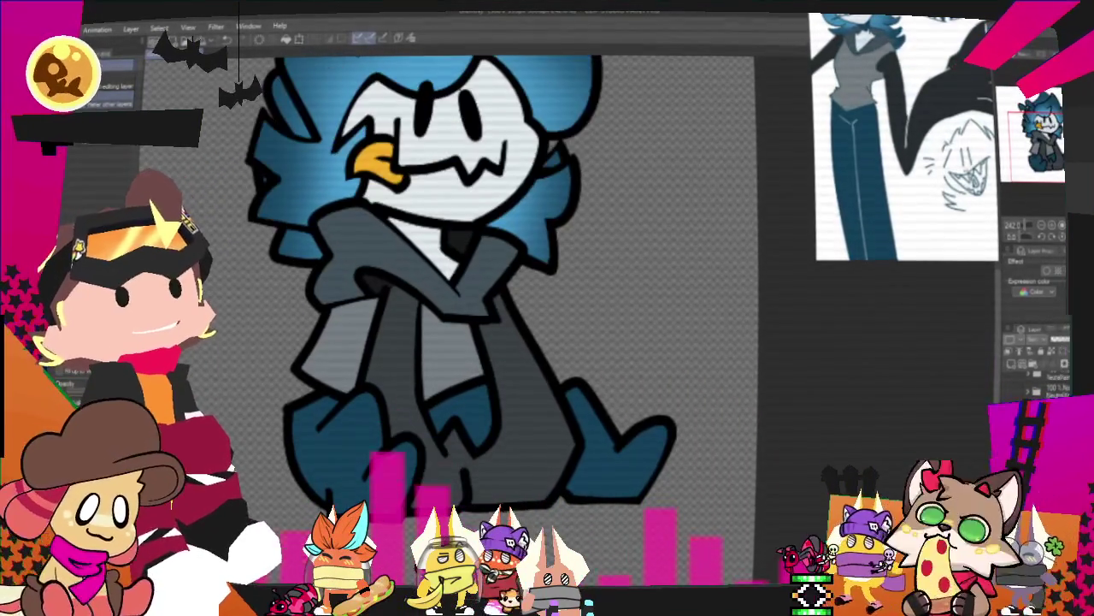
scroll(488, 291, down, 2)
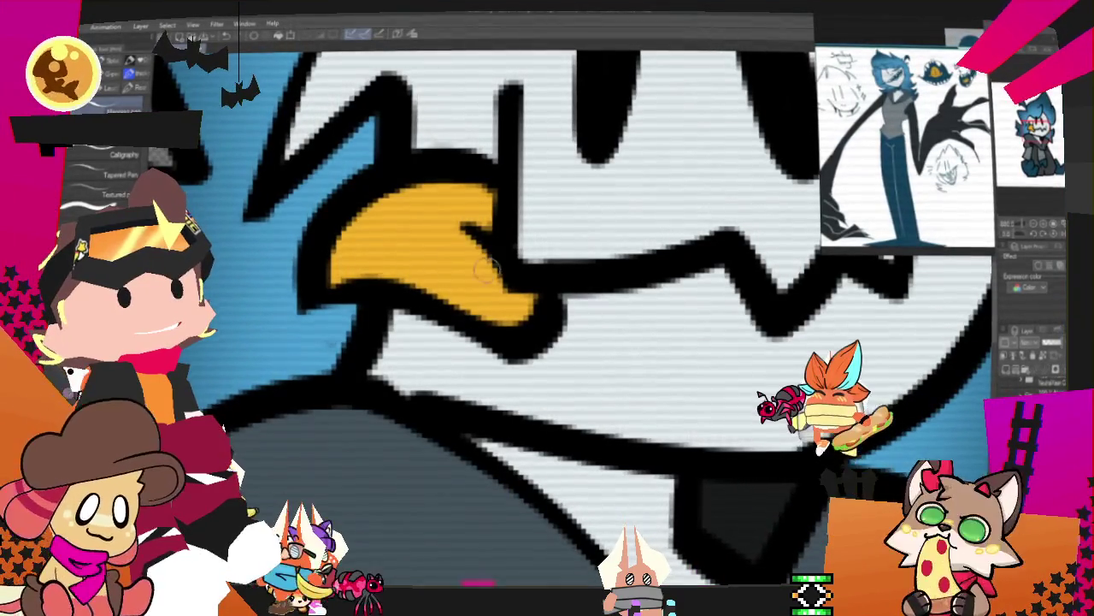
scroll(528, 297, down, 5)
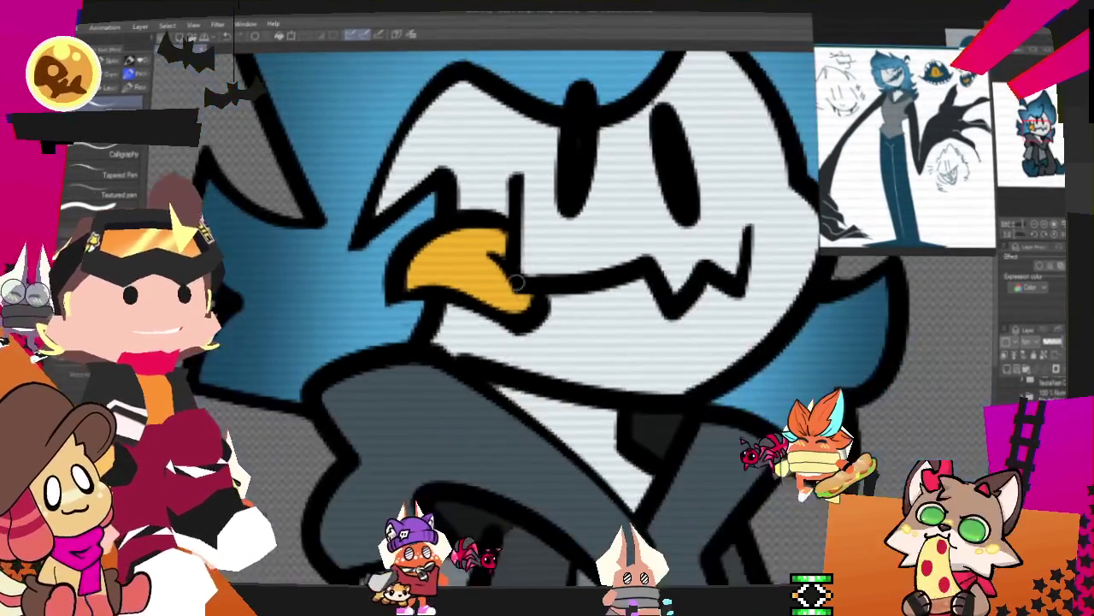
scroll(430, 384, up, 5)
scroll(495, 228, down, 2)
scroll(521, 155, up, 2)
scroll(521, 155, down, 2)
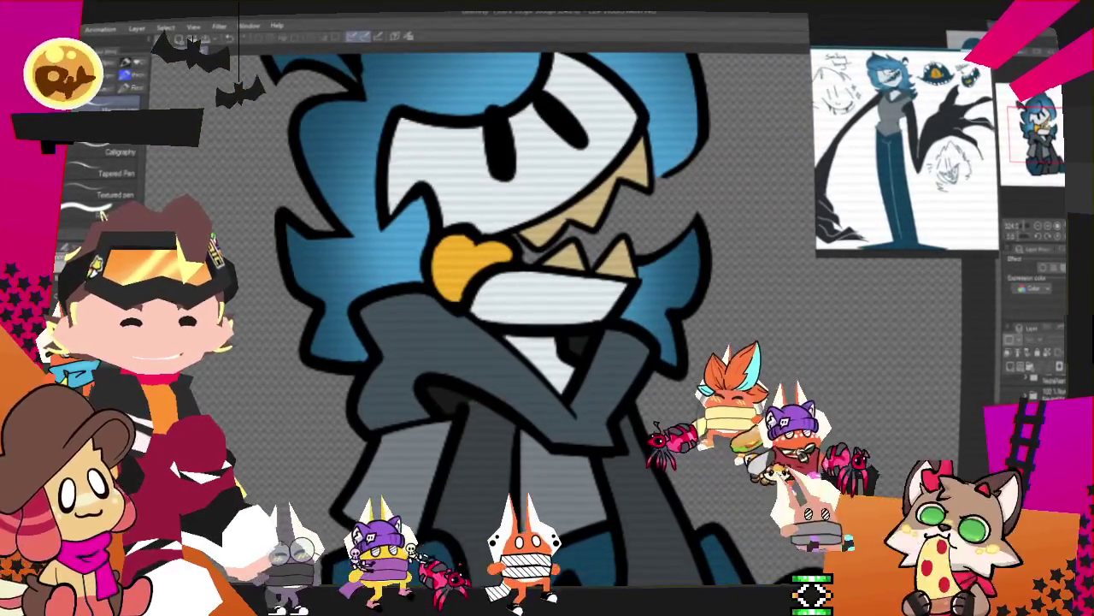
scroll(504, 455, up, 3)
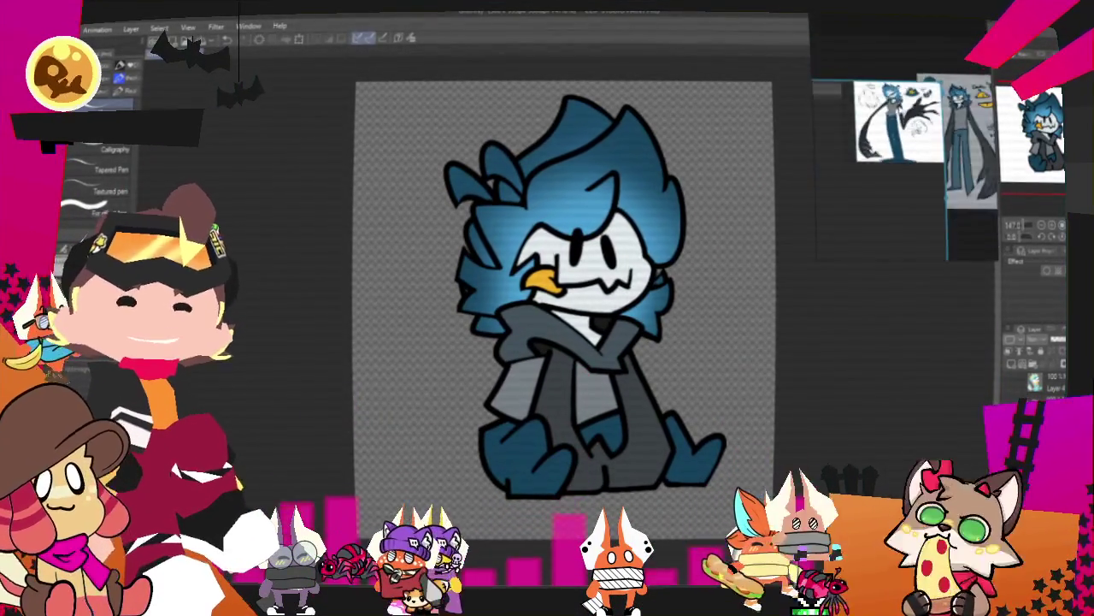
Clear the PureRef reference board by starting a new empty scene
scroll(906, 153, down, 2)
right_click(905, 84)
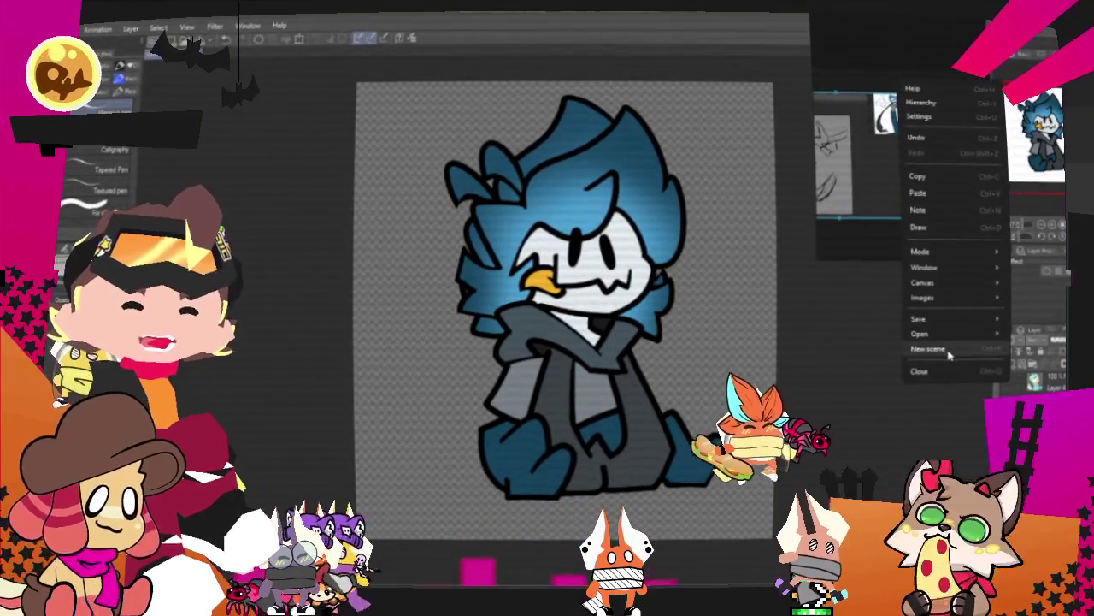
click(983, 349)
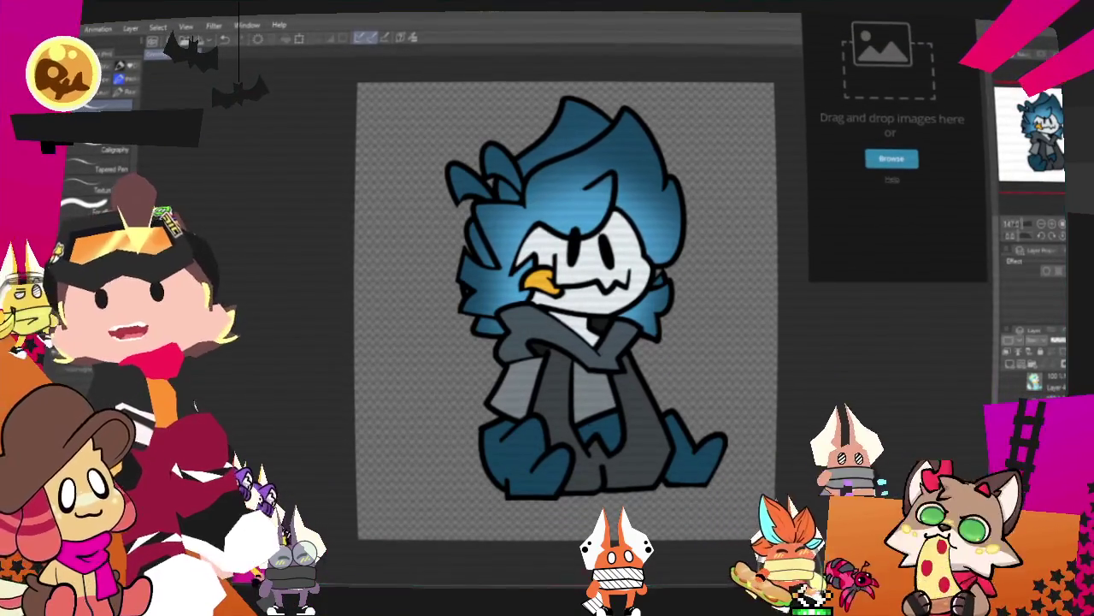
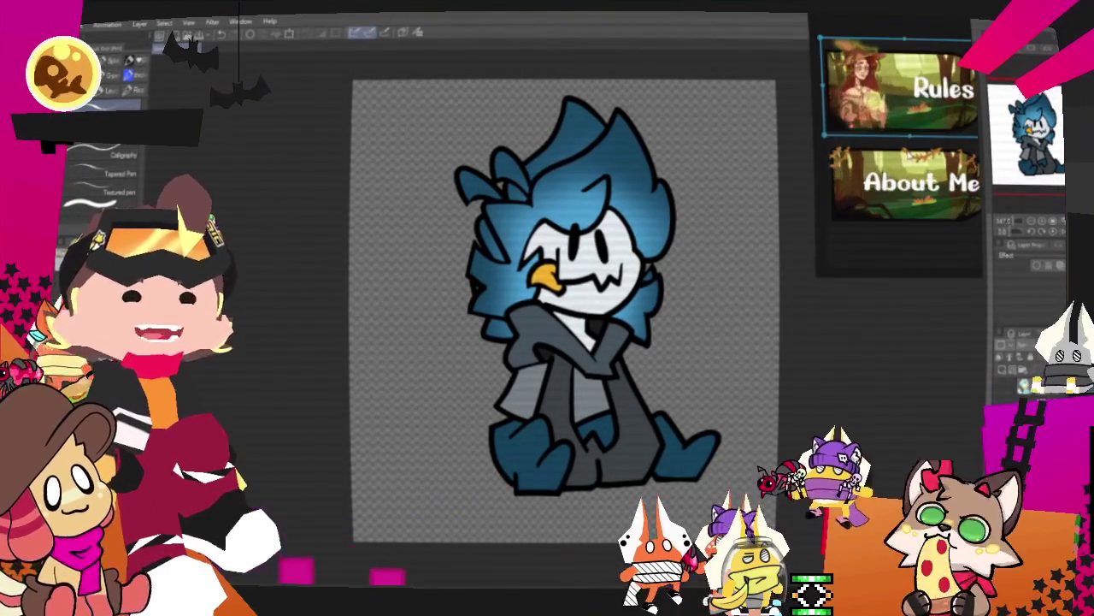
Drag the About Me banner into line under the Rules banner, then zoom the board in and out
mouse_move(941, 129)
mouse_down()
mouse_move(904, 135)
mouse_move(912, 98)
mouse_up()
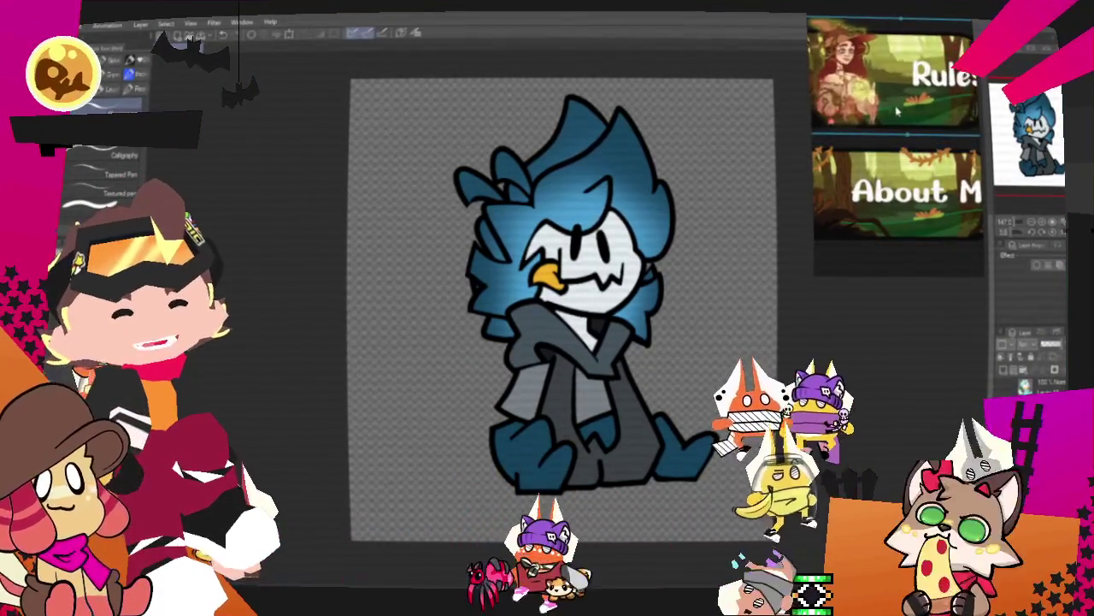
scroll(896, 109, down, 2)
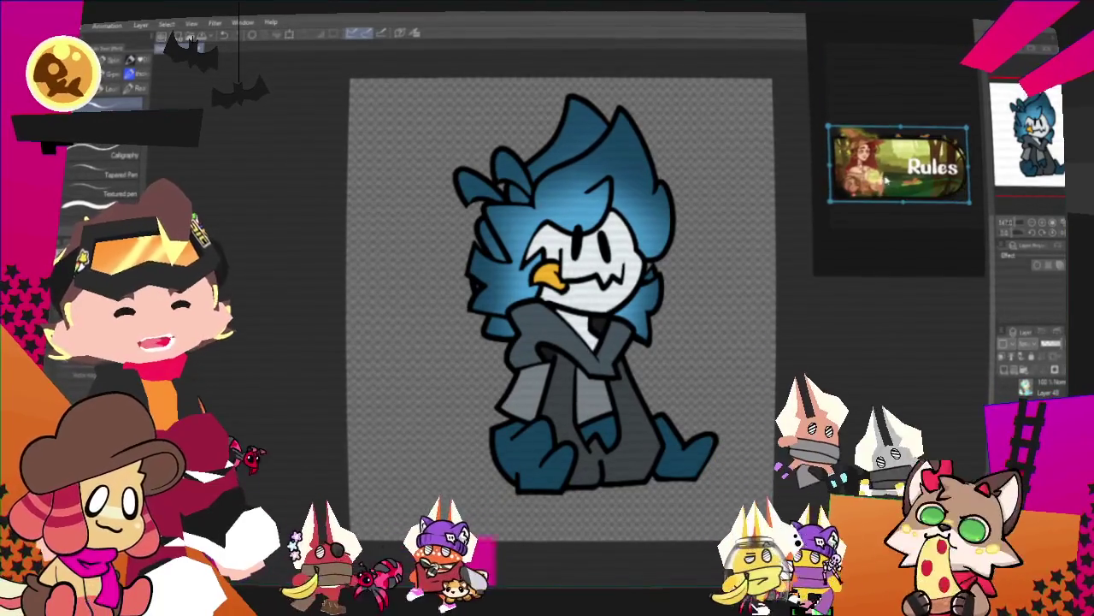
scroll(887, 179, up, 2)
scroll(887, 180, down, 2)
scroll(888, 179, up, 2)
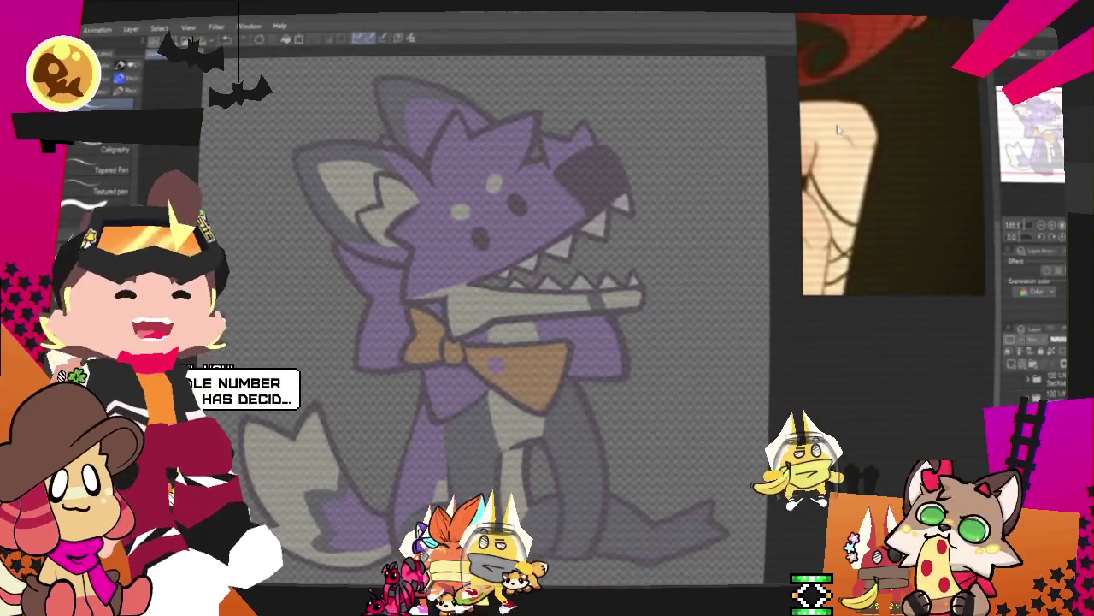
Scroll the reference board down to the red-haired witch artwork
scroll(919, 137, down, 5)
scroll(898, 120, up, 5)
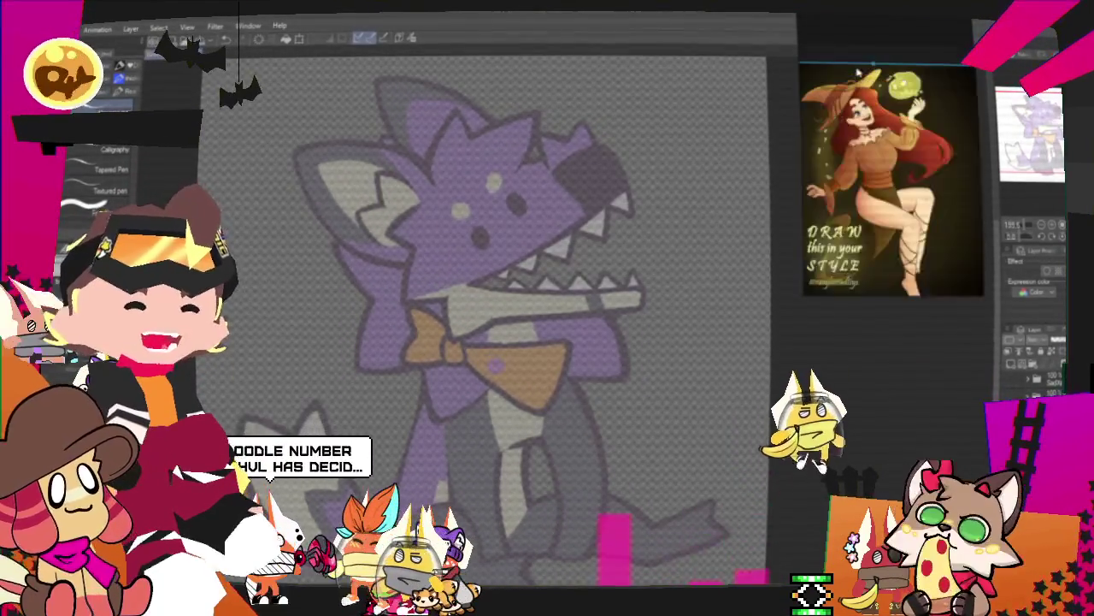
scroll(913, 81, down, 3)
scroll(894, 90, up, 3)
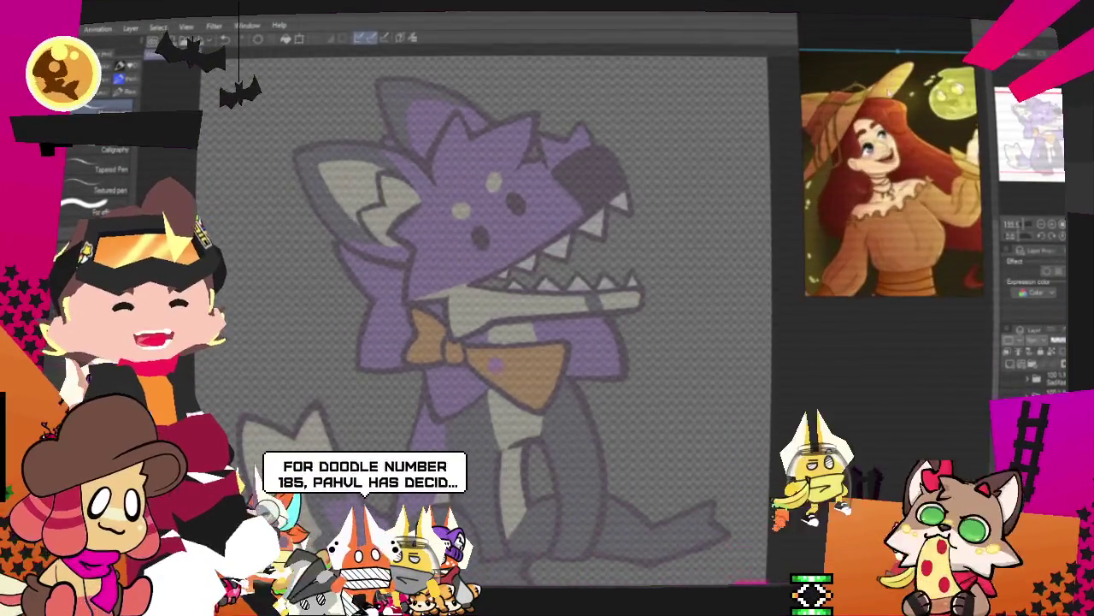
scroll(561, 168, down, 2)
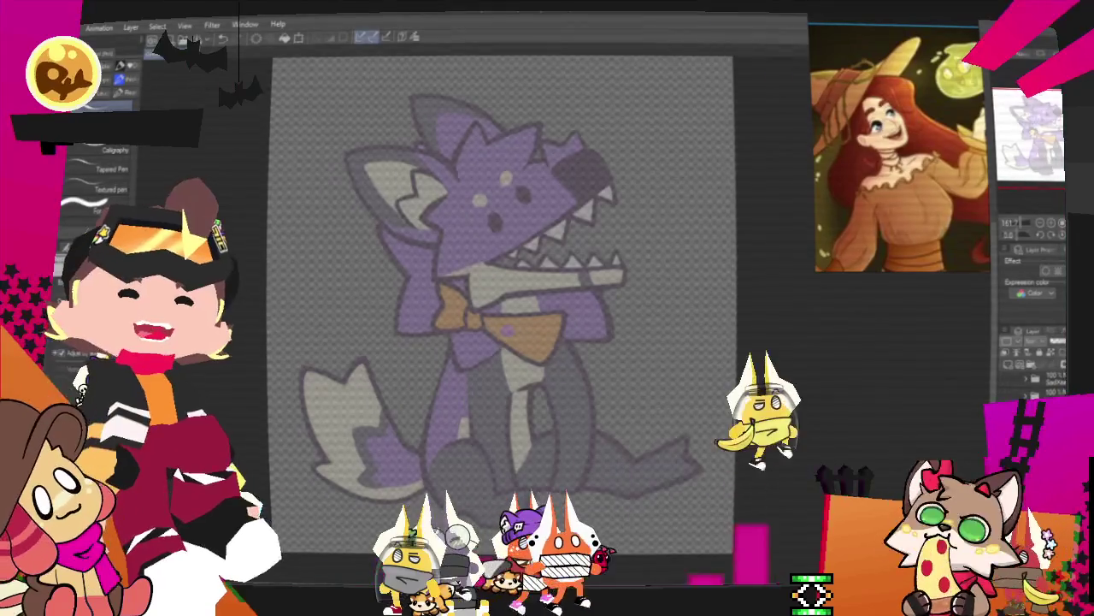
scroll(562, 168, down, 1)
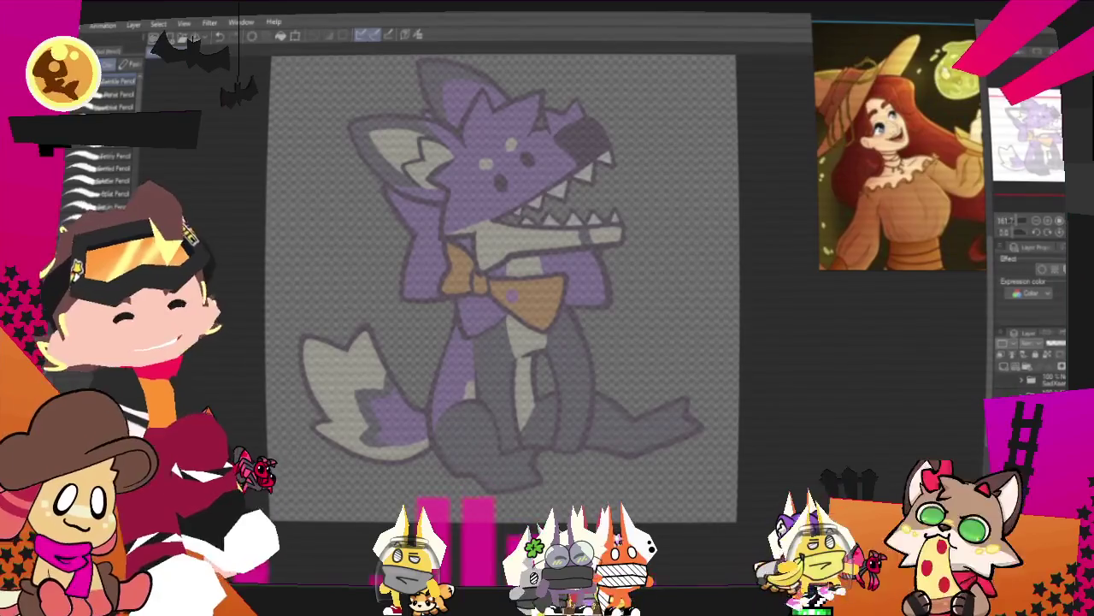
Centre the wolf on the canvas and sketch a black head circle over its face
scroll(496, 282, up, 1)
drag(496, 282, 633, 306)
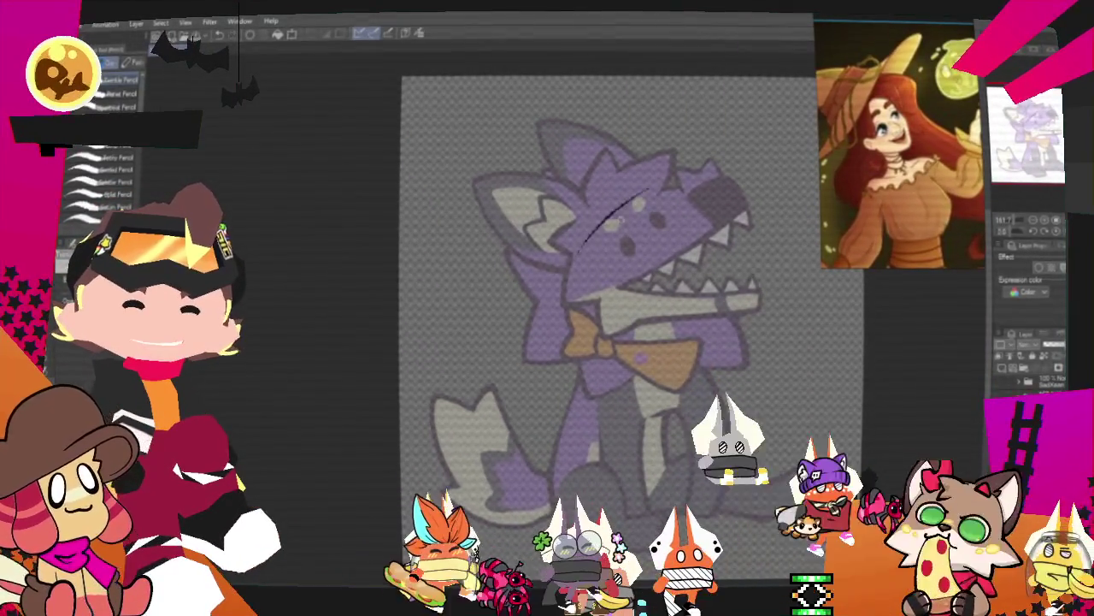
drag(564, 261, 640, 195)
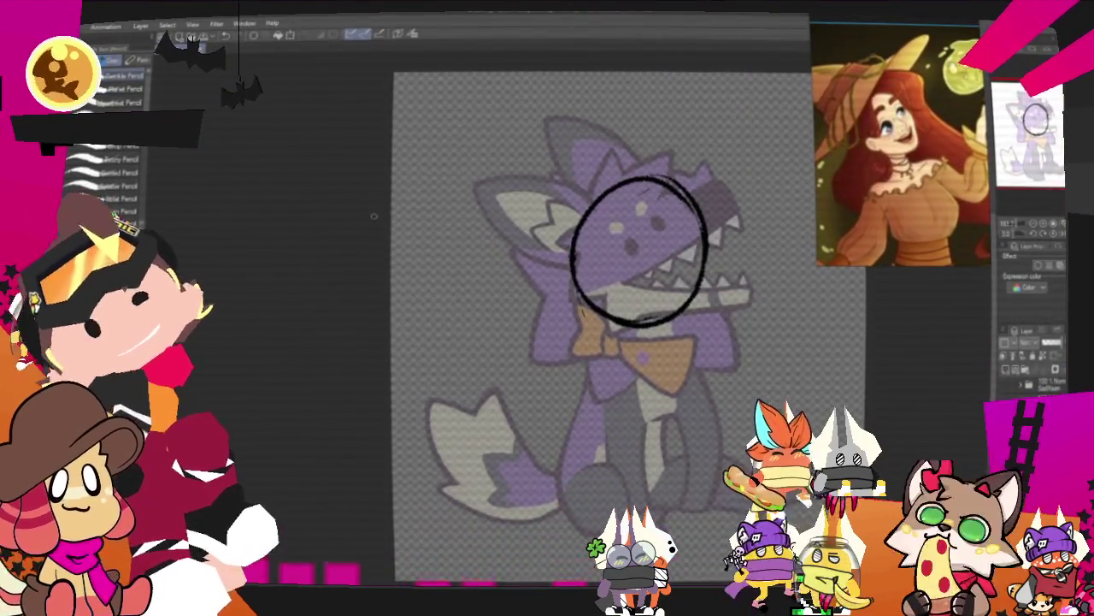
Draw two oval eyes and a left eyebrow on the head, undoing a misplaced eye stroke
mouse_move(662, 212)
mouse_down()
mouse_move(660, 229)
mouse_move(631, 250)
mouse_up()
key(ctrl+z)
key(ctrl+z)
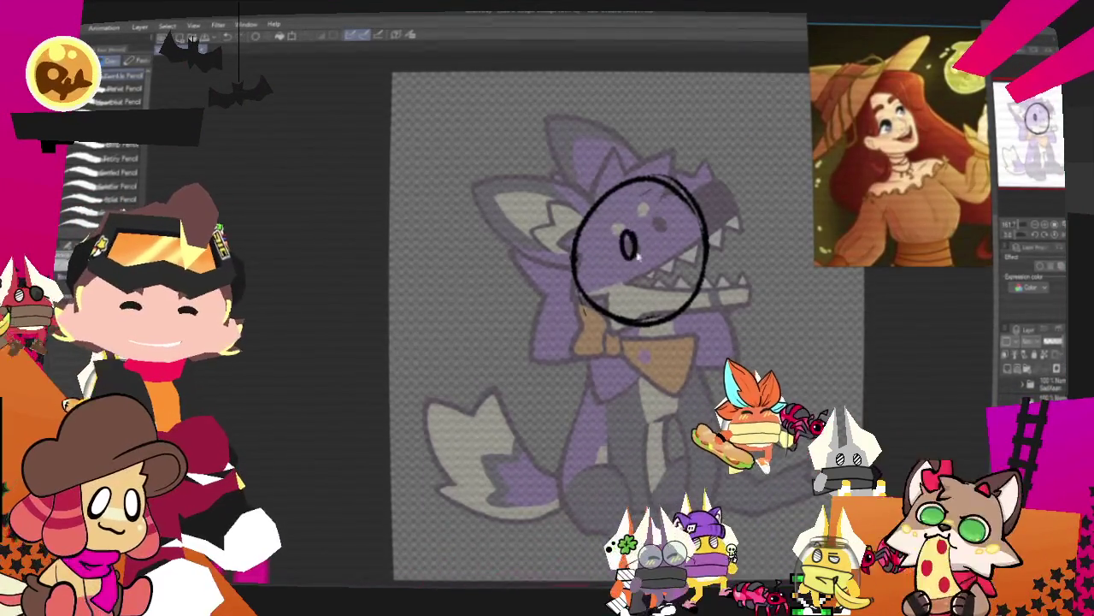
drag(660, 212, 654, 227)
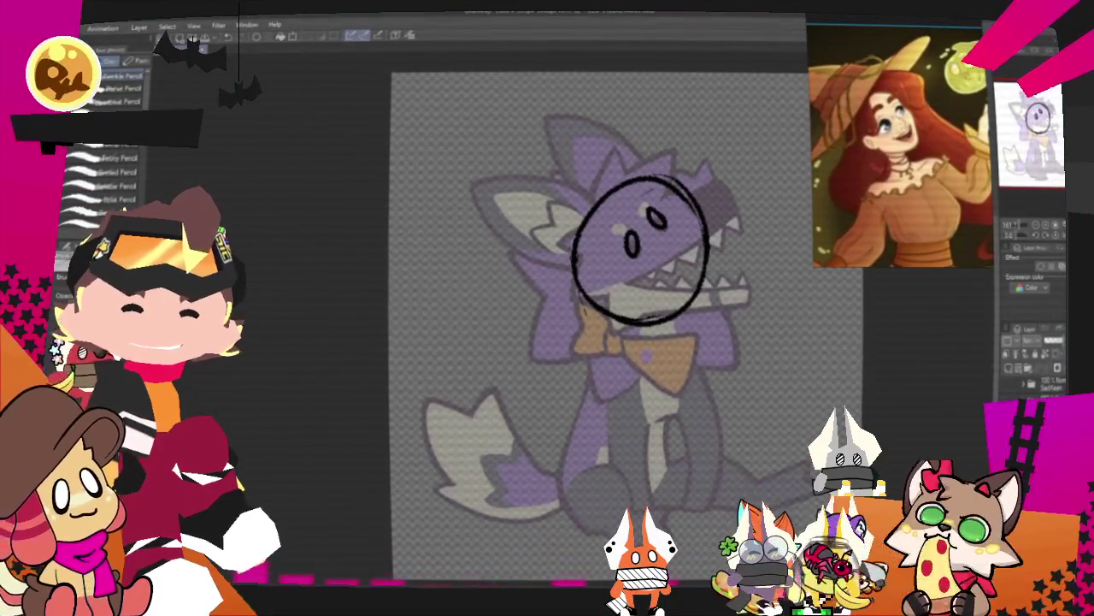
drag(638, 190, 639, 201)
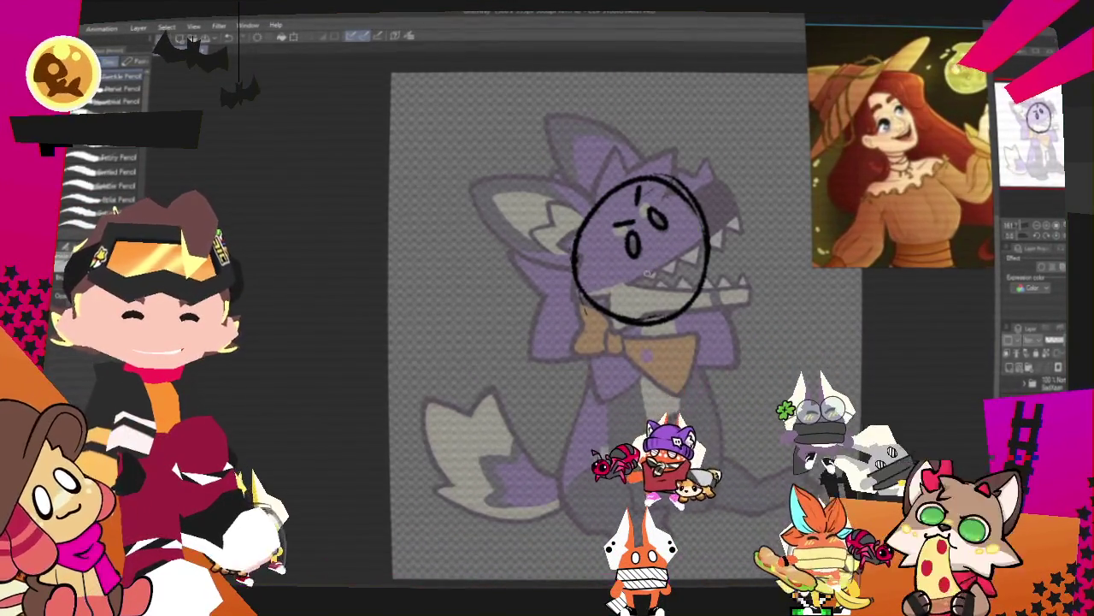
Undo the bad mouth line, redraw the wide grin, and begin curved hat strokes above
drag(704, 212, 631, 285)
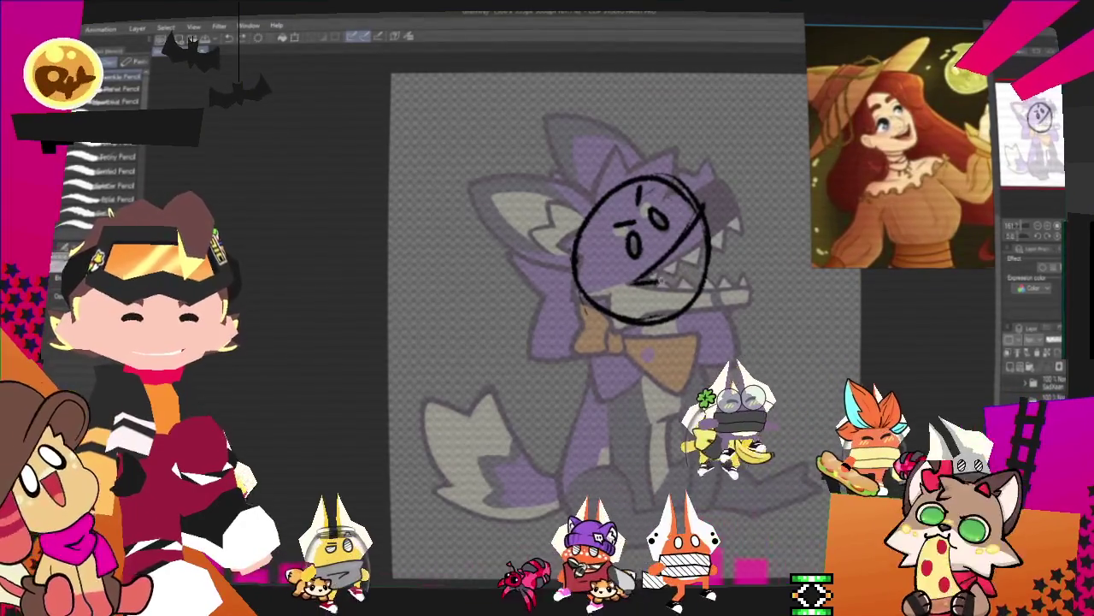
key(ctrl+z)
key(ctrl+z)
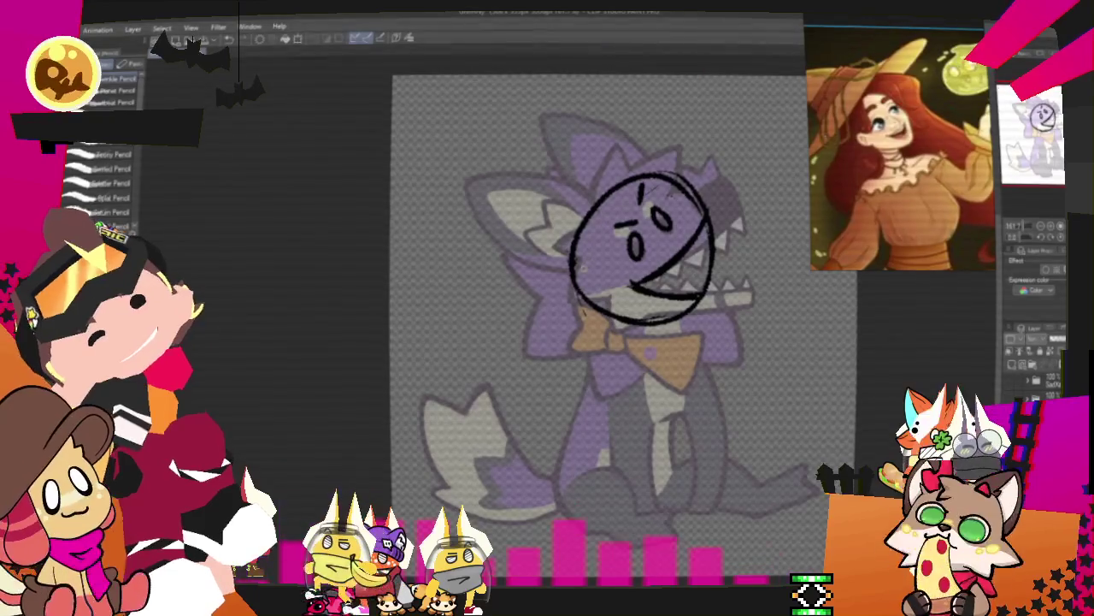
drag(566, 263, 552, 301)
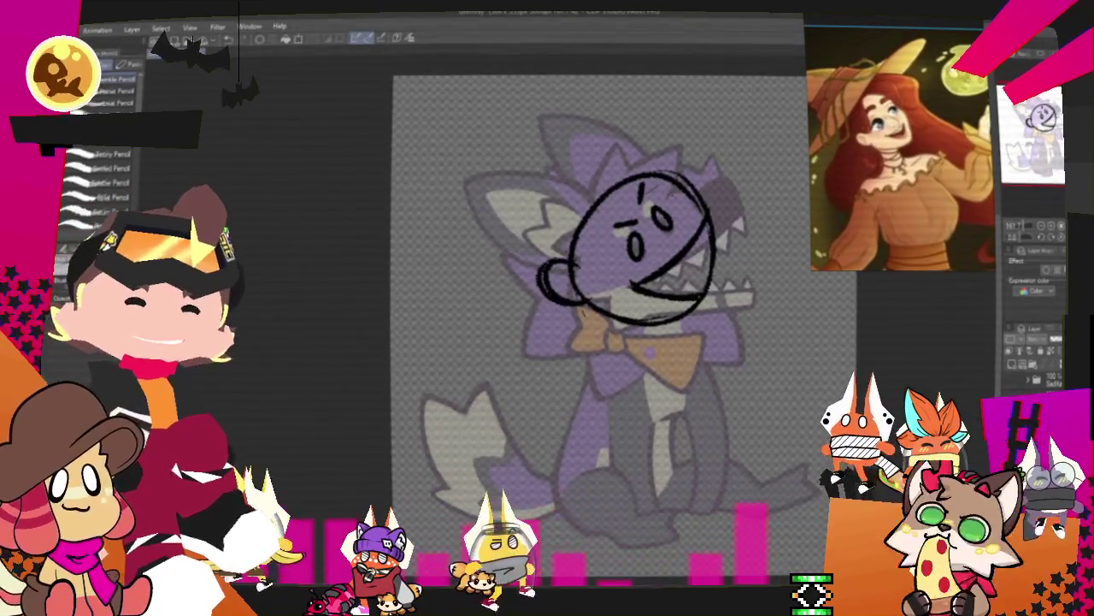
drag(745, 183, 750, 205)
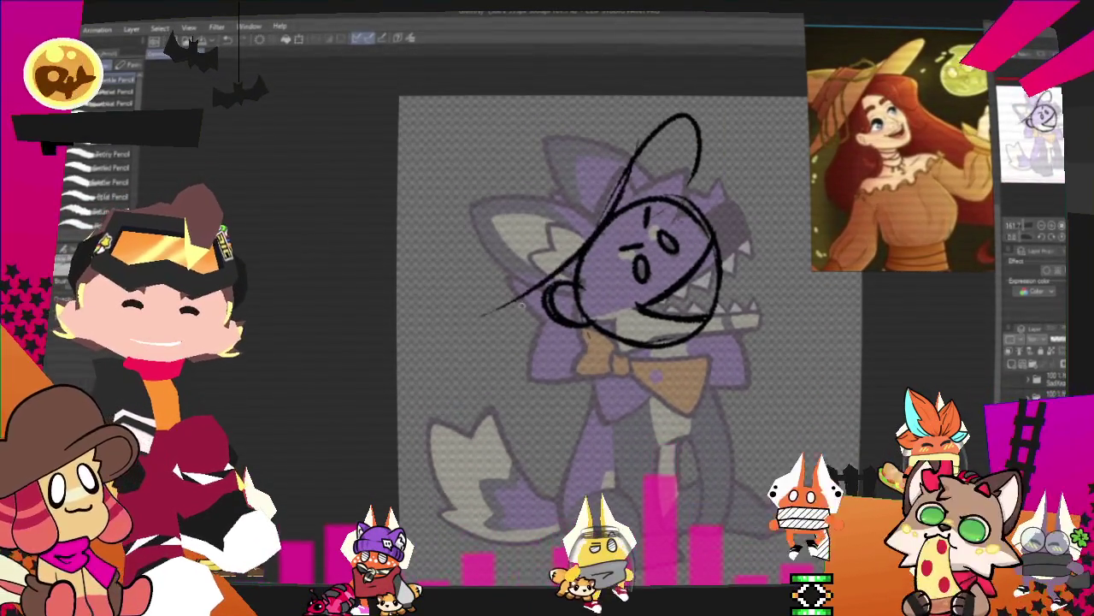
drag(689, 110, 716, 195)
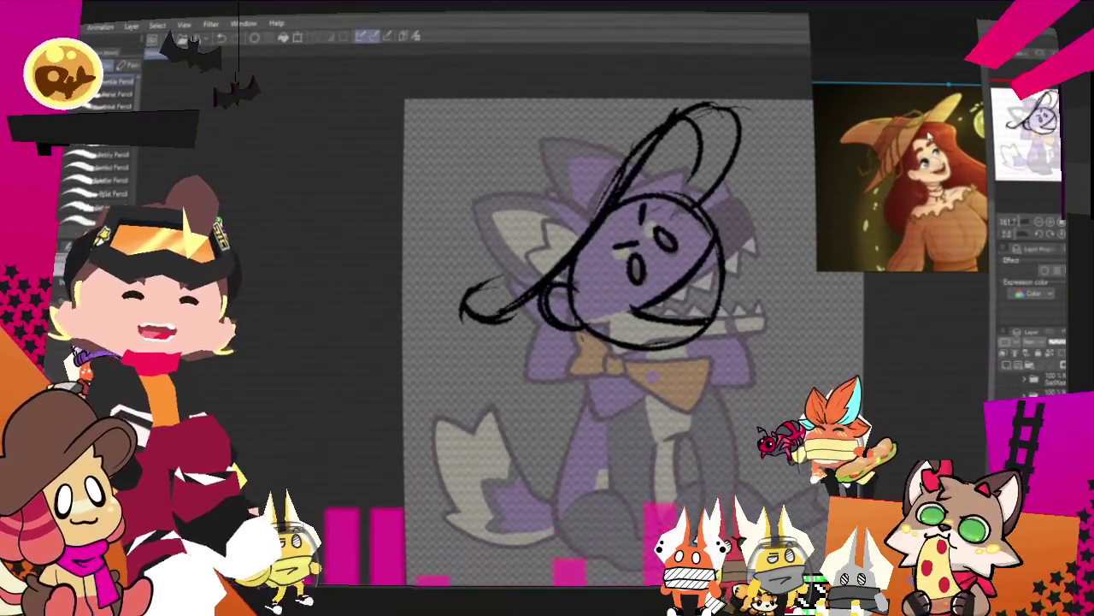
drag(500, 125, 628, 156)
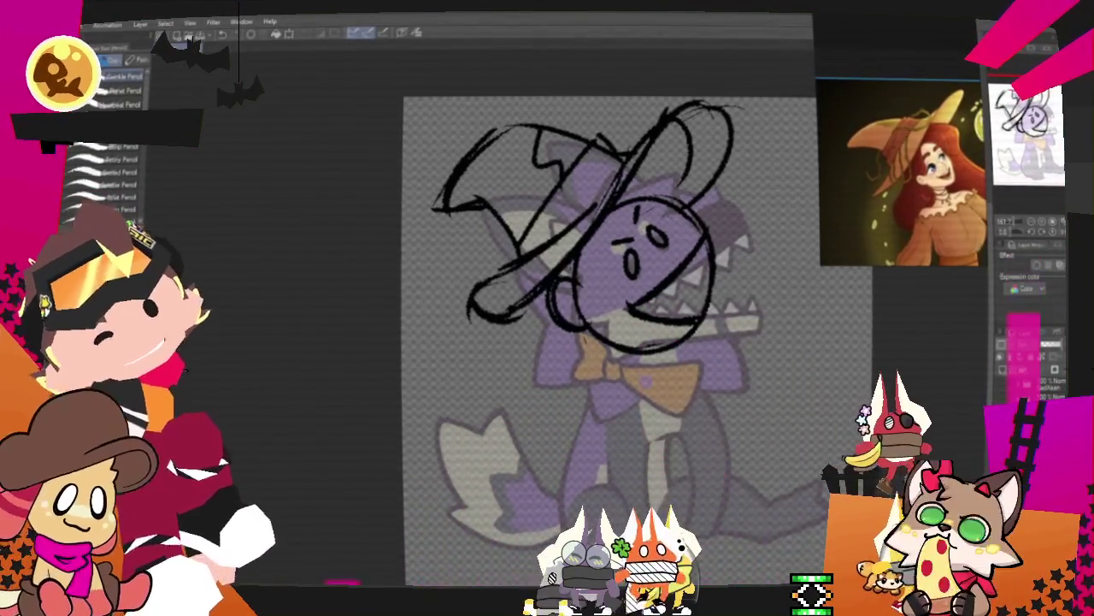
Scroll the canvas view up and back down to review the witch-hat sketch
scroll(897, 410, up, 1)
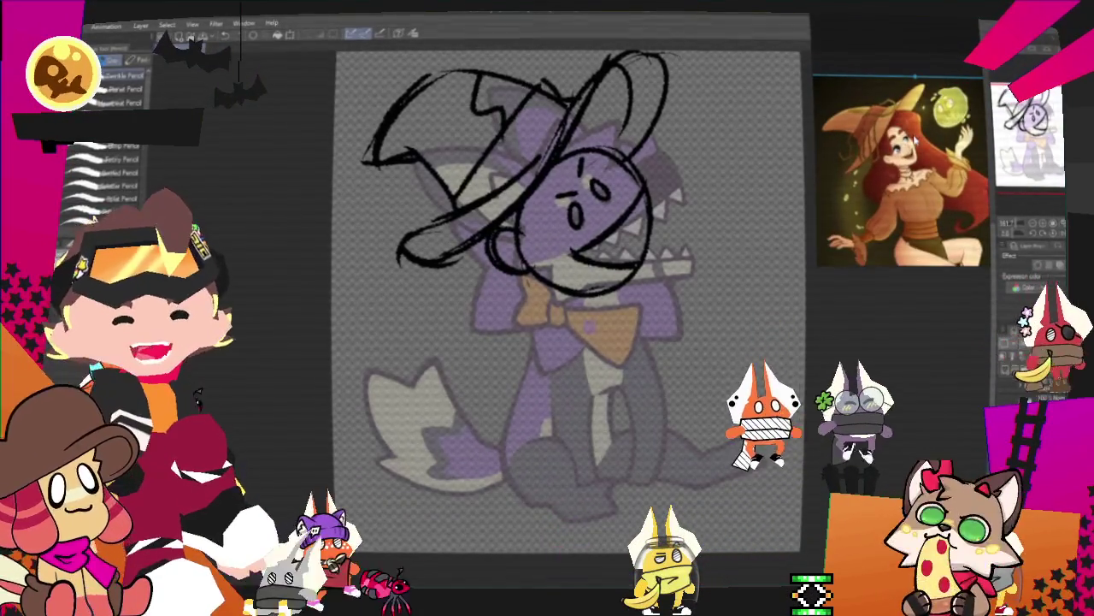
scroll(567, 282, down, 1)
scroll(566, 283, down, 1)
scroll(567, 283, down, 1)
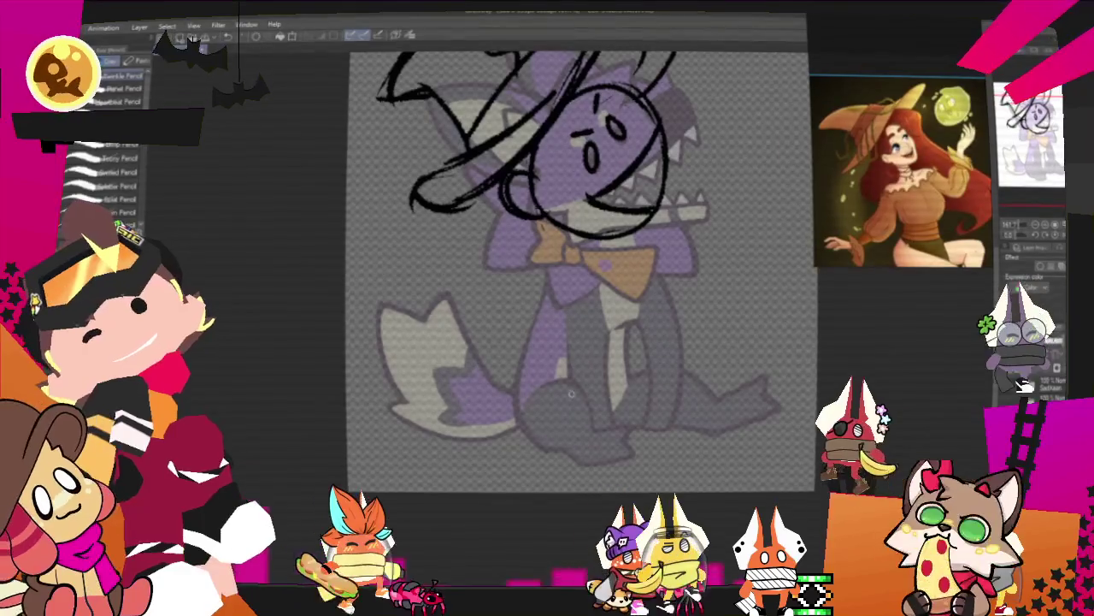
Sketch the arm and hooked hand strokes near the wolf's lower body
drag(584, 397, 604, 391)
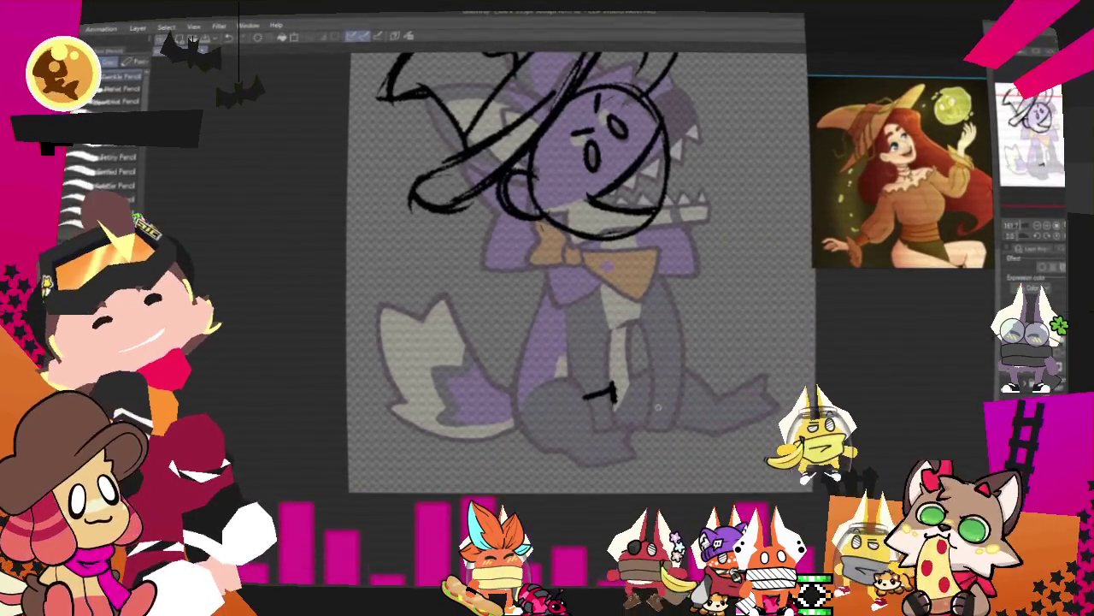
drag(648, 395, 686, 410)
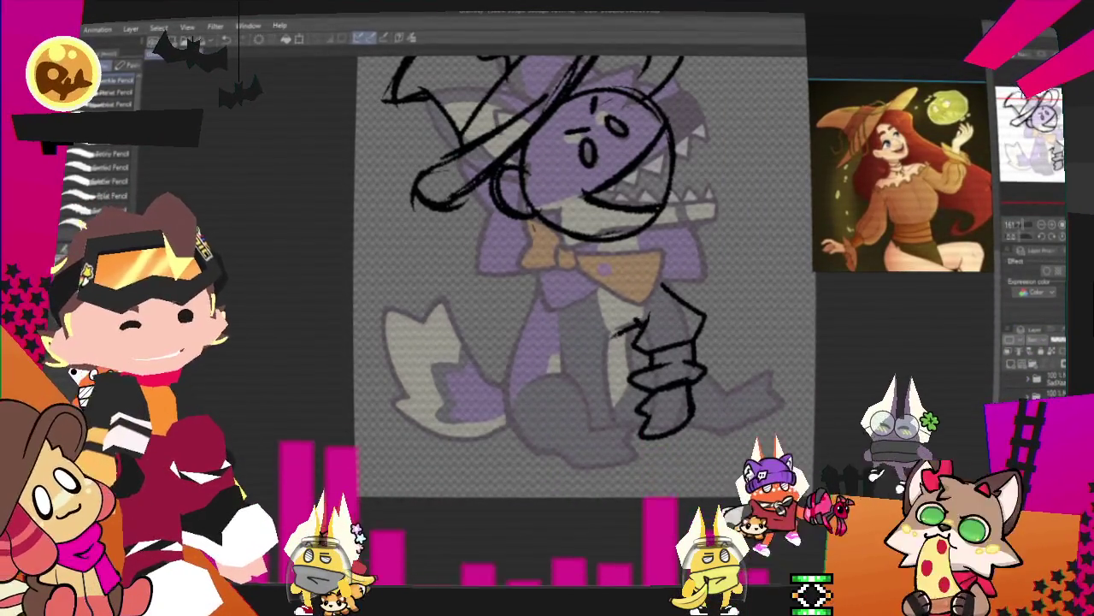
drag(609, 335, 558, 370)
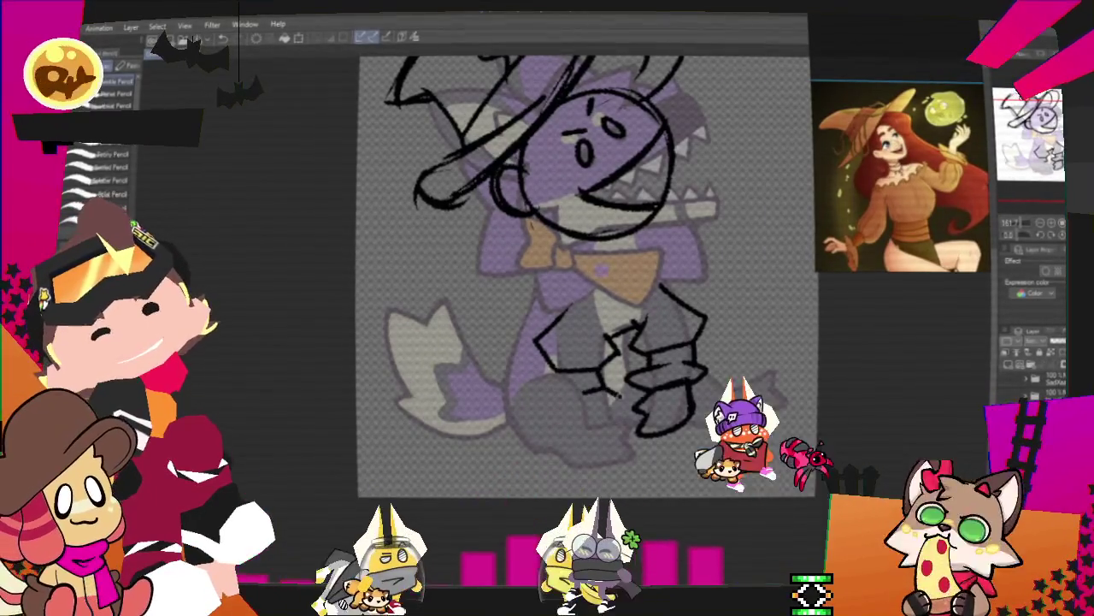
drag(618, 396, 614, 421)
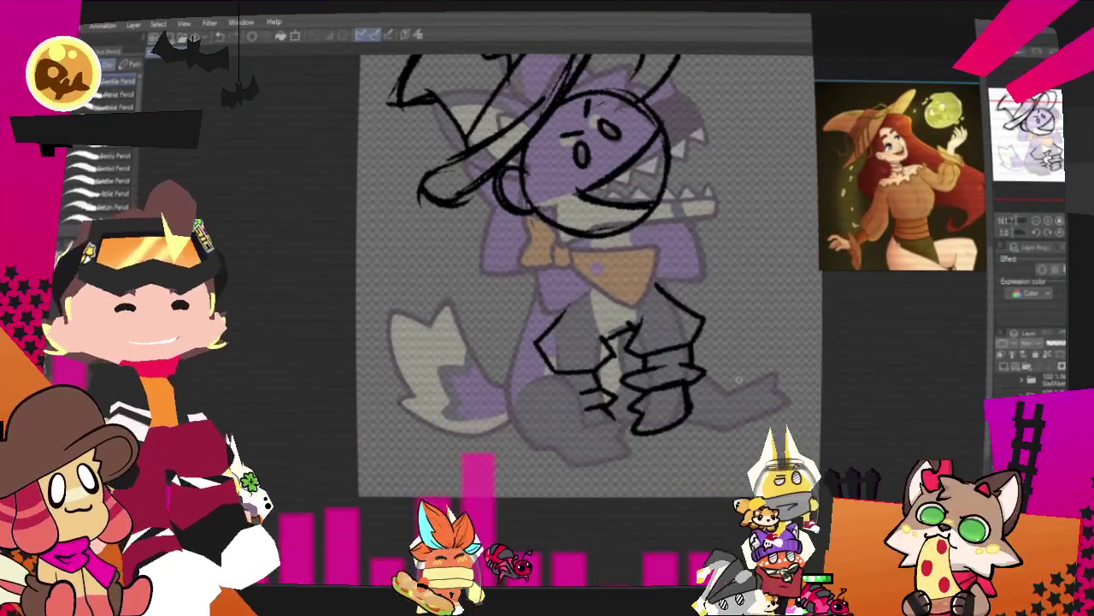
Shift the view toward the lower body and draw a line across the bow tie
scroll(738, 380, down, 3)
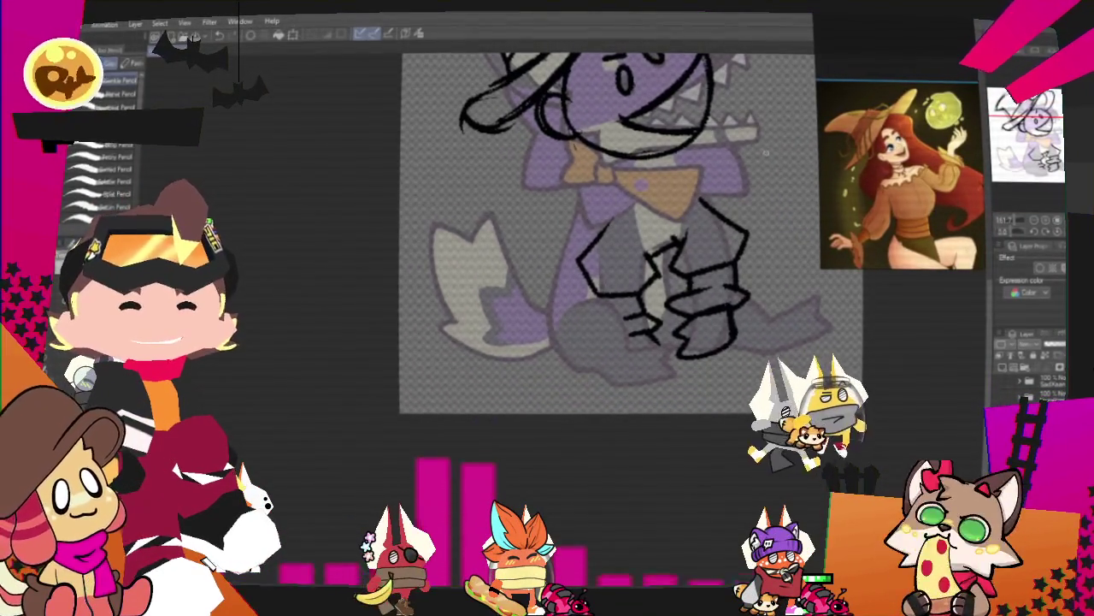
mouse_move(589, 206)
mouse_down()
mouse_move(500, 265)
mouse_move(539, 242)
mouse_up()
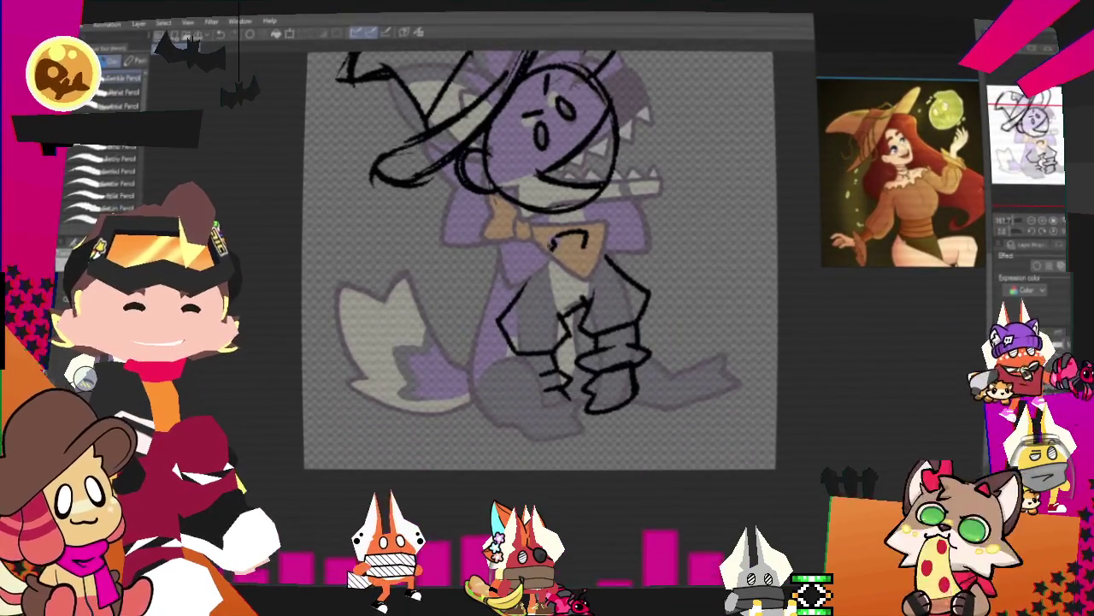
drag(492, 247, 616, 229)
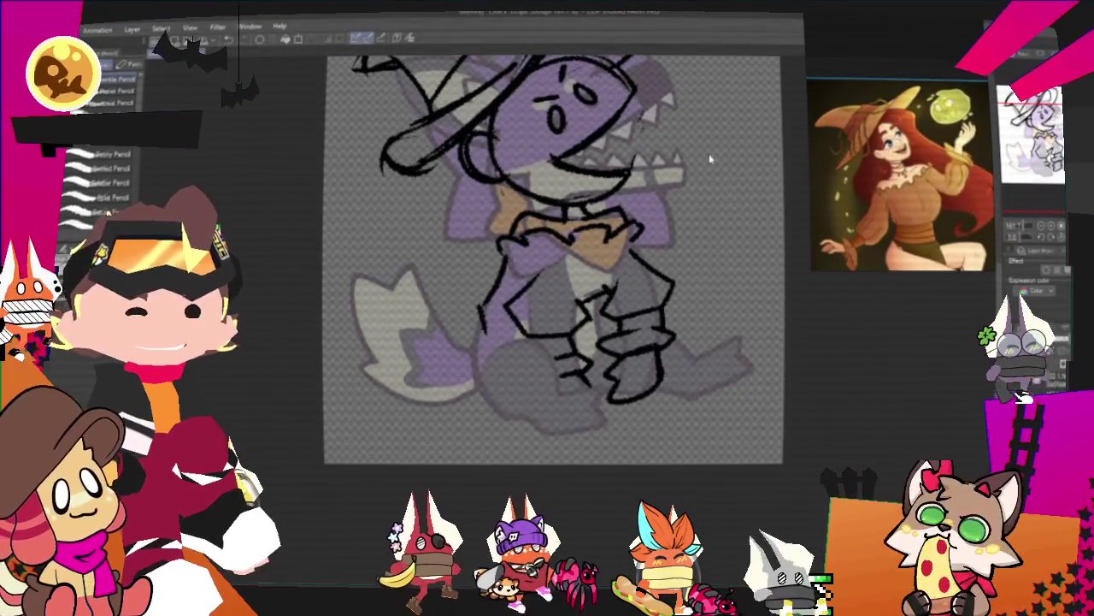
Rough in the left leg, redraw the right foot's curved toe, and mark the torso
drag(502, 261, 476, 319)
drag(484, 331, 514, 333)
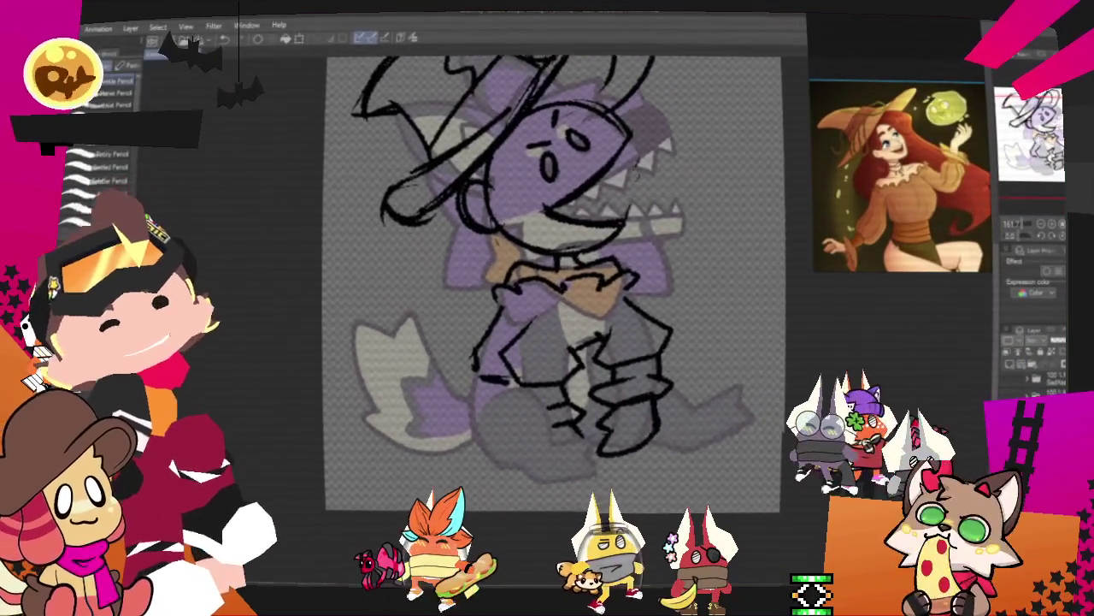
mouse_move(514, 359)
mouse_down()
mouse_move(534, 432)
mouse_move(612, 432)
mouse_up()
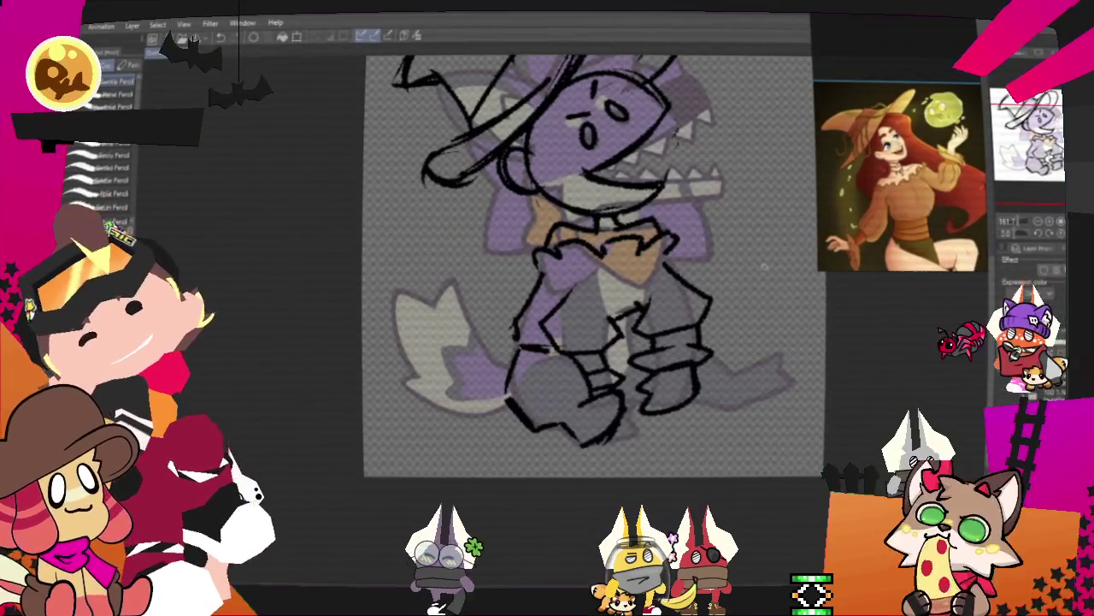
drag(684, 404, 732, 409)
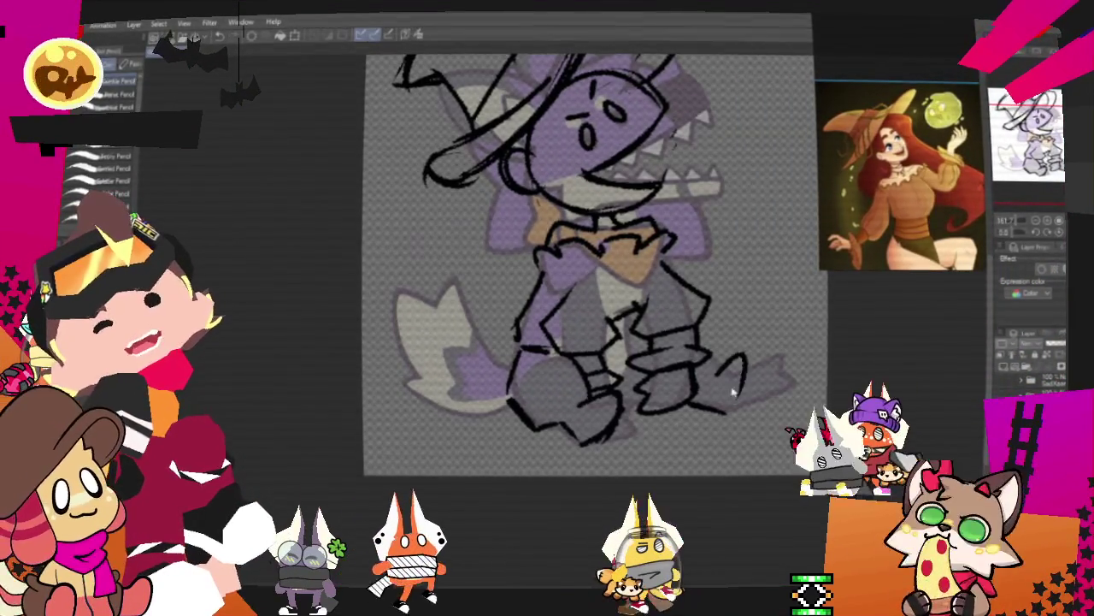
drag(726, 410, 742, 361)
drag(731, 417, 759, 365)
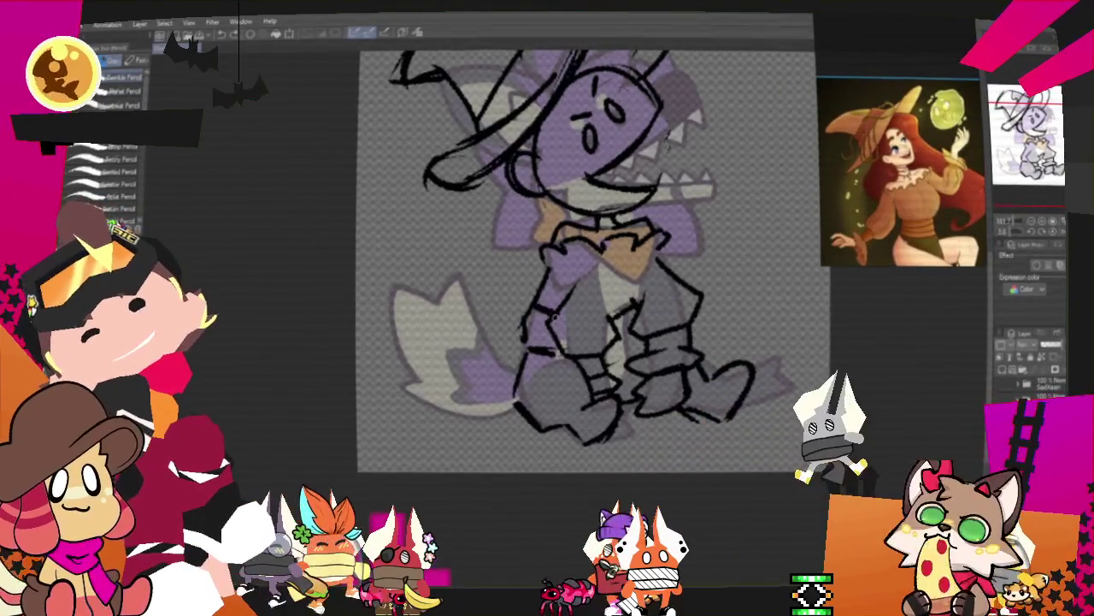
drag(531, 313, 551, 301)
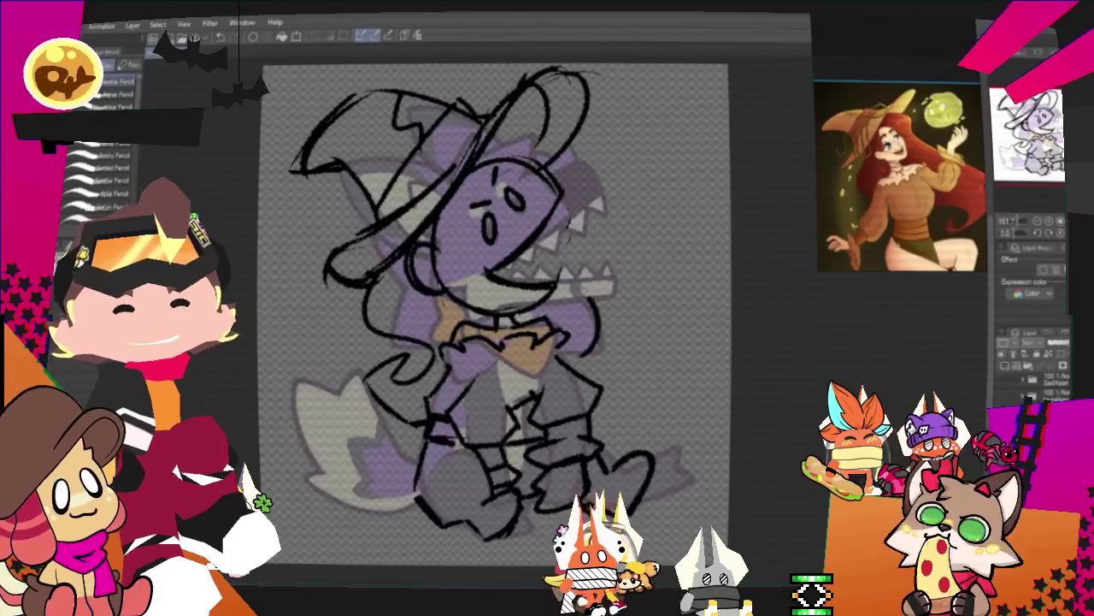
Draw a curving hair line down the right side and a brim arc around the head
drag(571, 267, 588, 349)
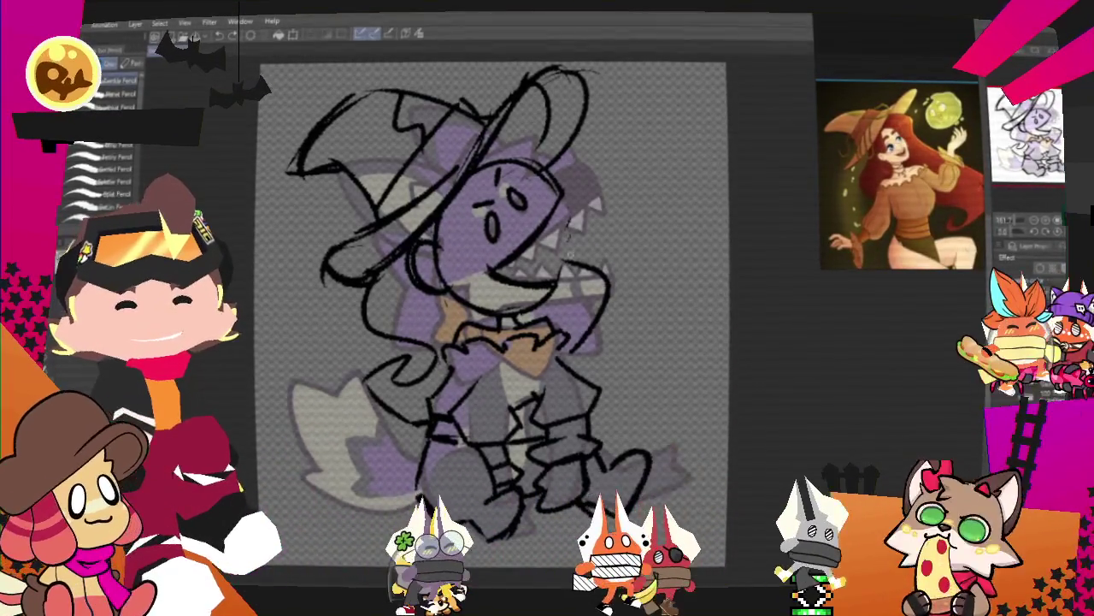
drag(534, 137, 603, 214)
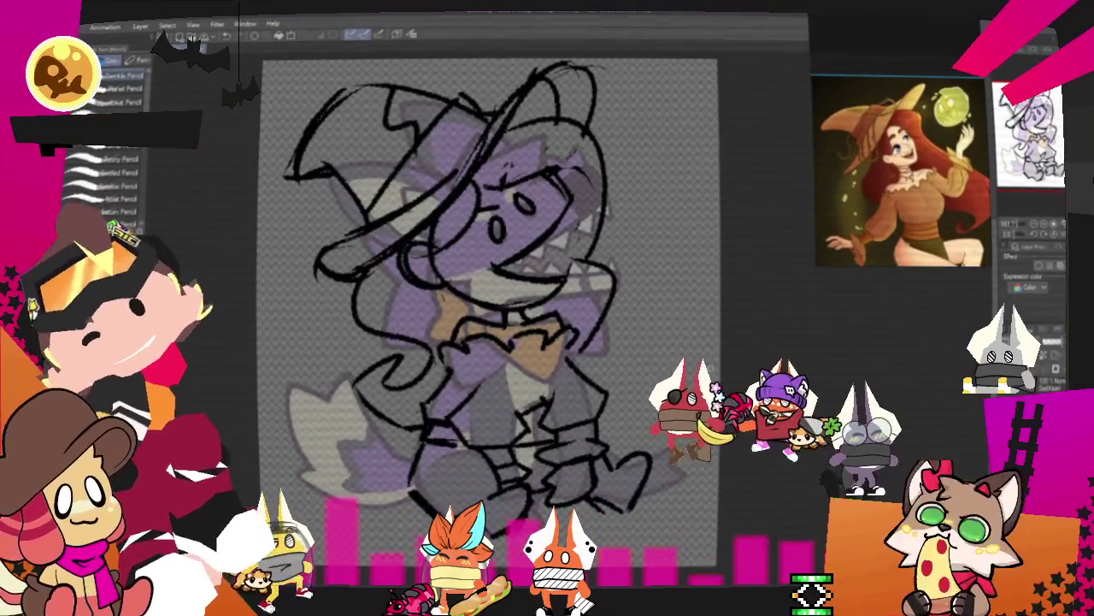
Lasso the lower-left sketch near the tail, Free Transform it, then deselect
scroll(487, 282, down, 2)
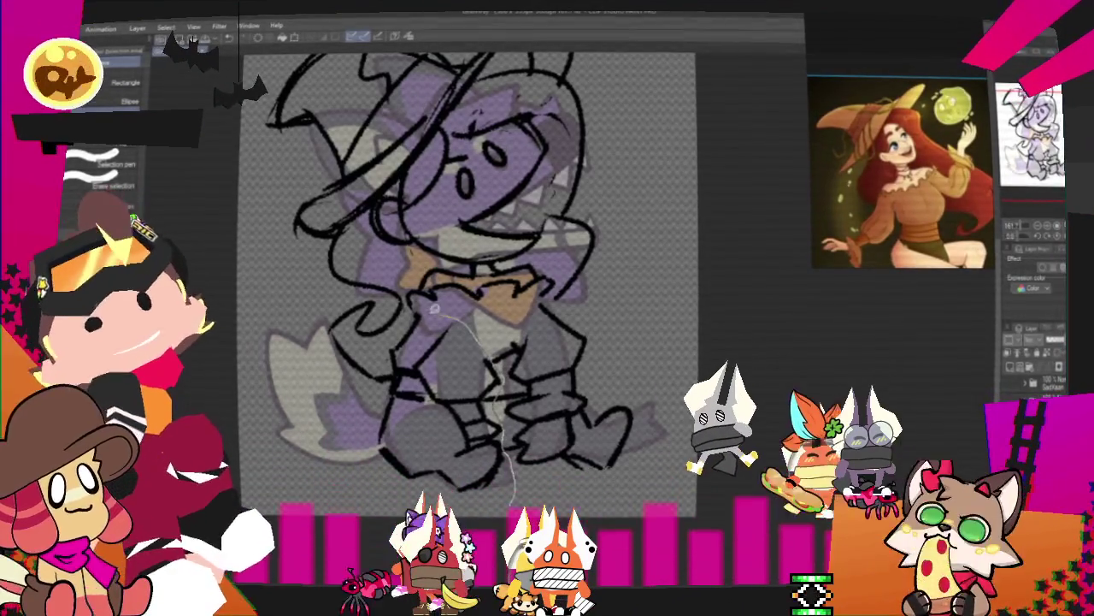
drag(410, 300, 367, 297)
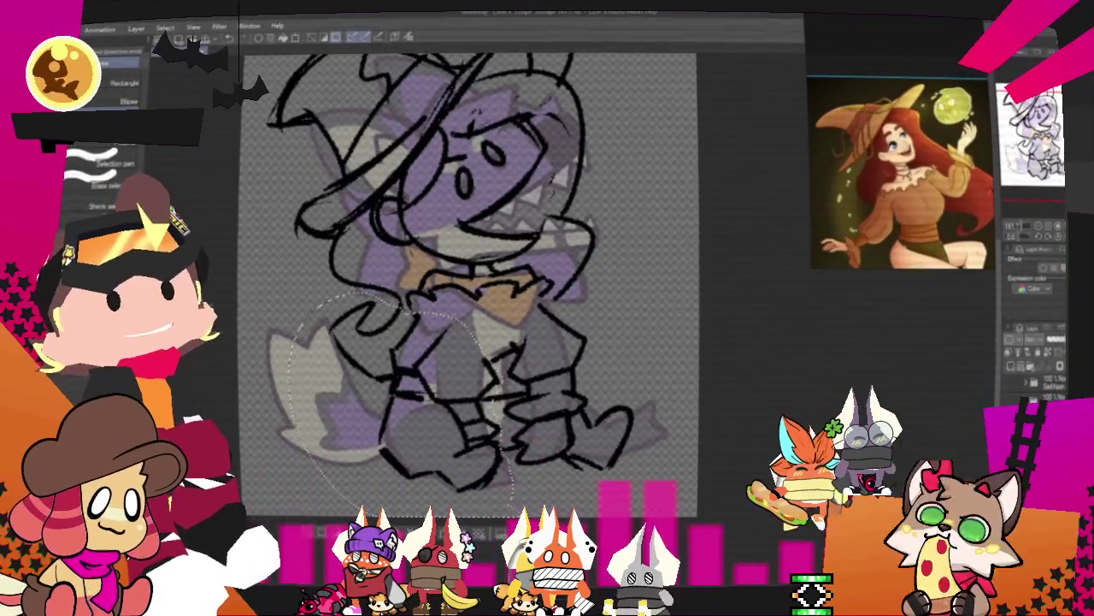
right_click(419, 279)
click(496, 425)
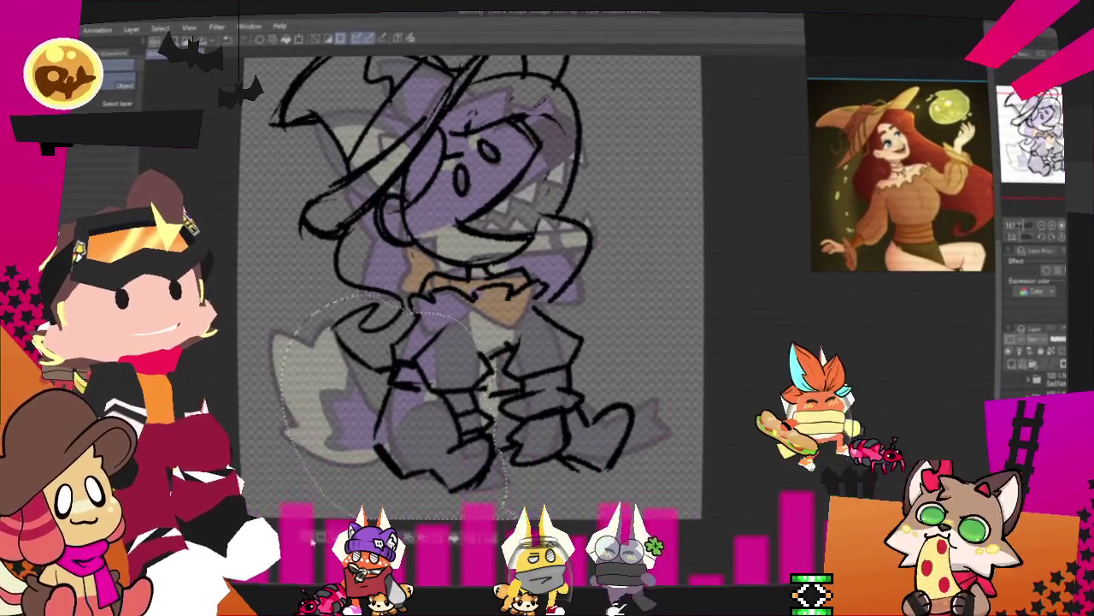
click(351, 35)
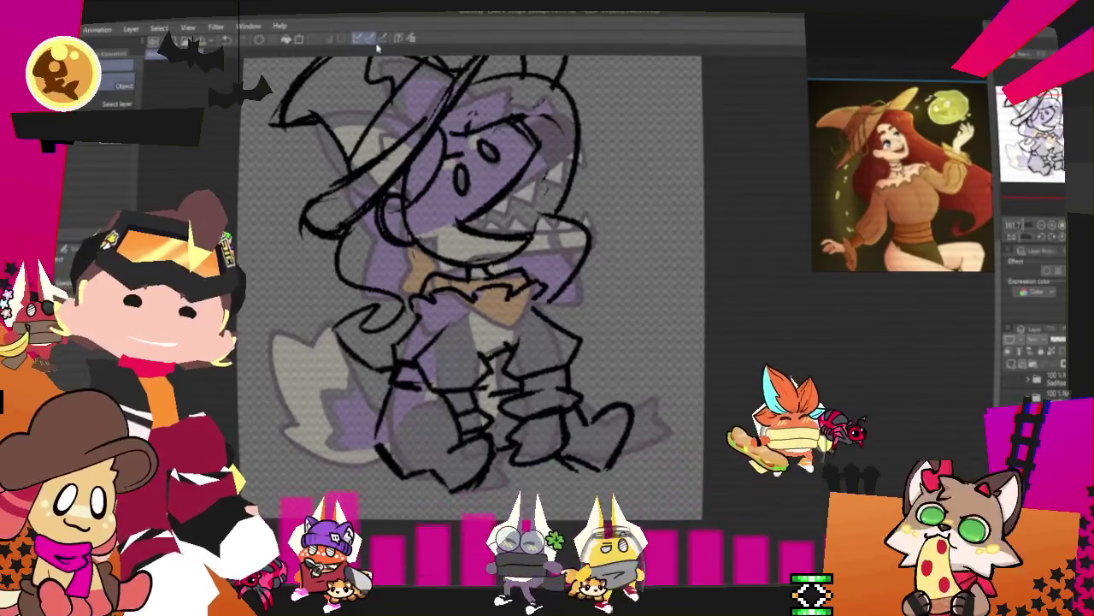
scroll(611, 230, down, 3)
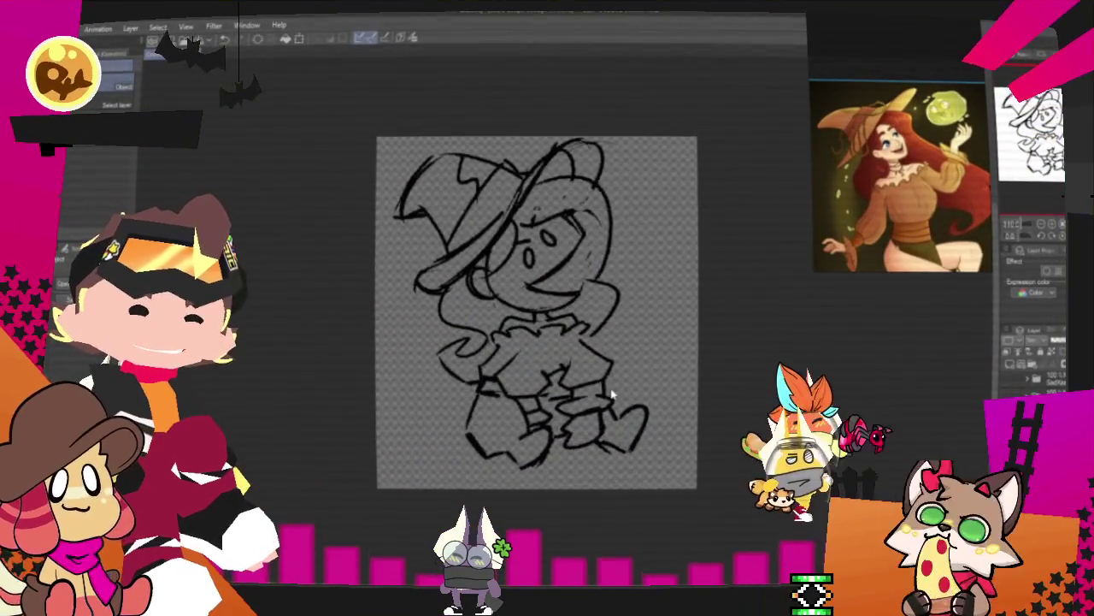
Zoom out and use the P shortcut to switch from pen to pencil tools
scroll(611, 393, down, 1)
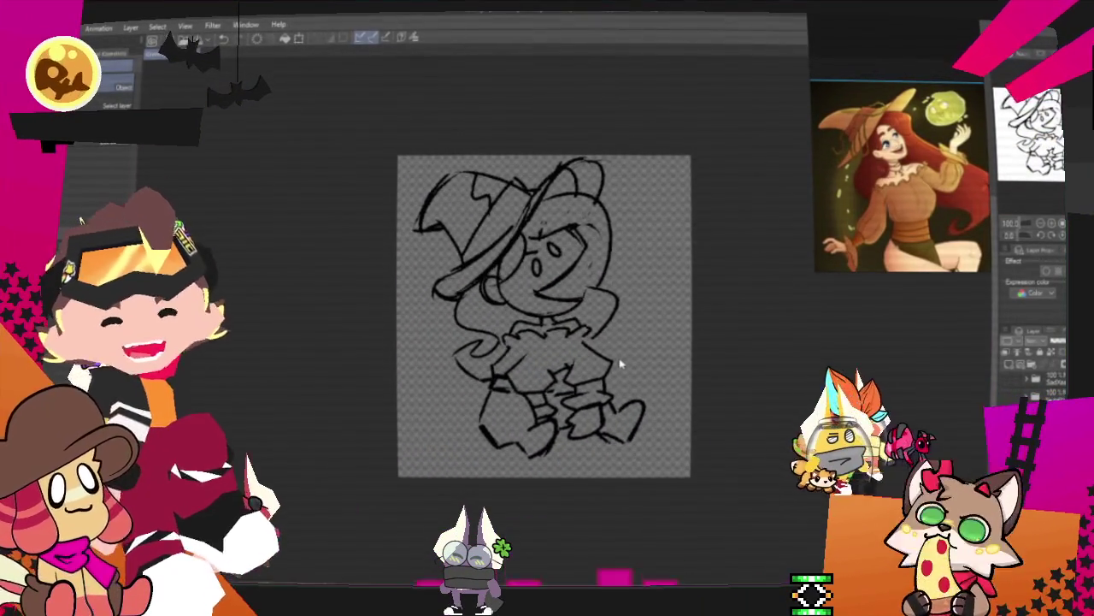
scroll(618, 361, down, 1)
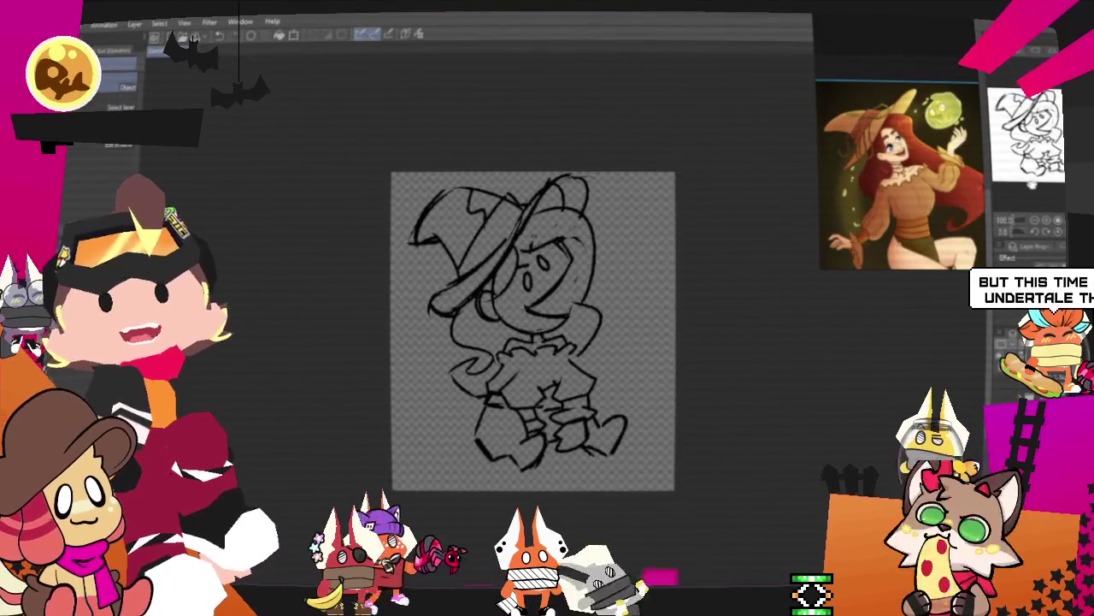
scroll(816, 382, down, 2)
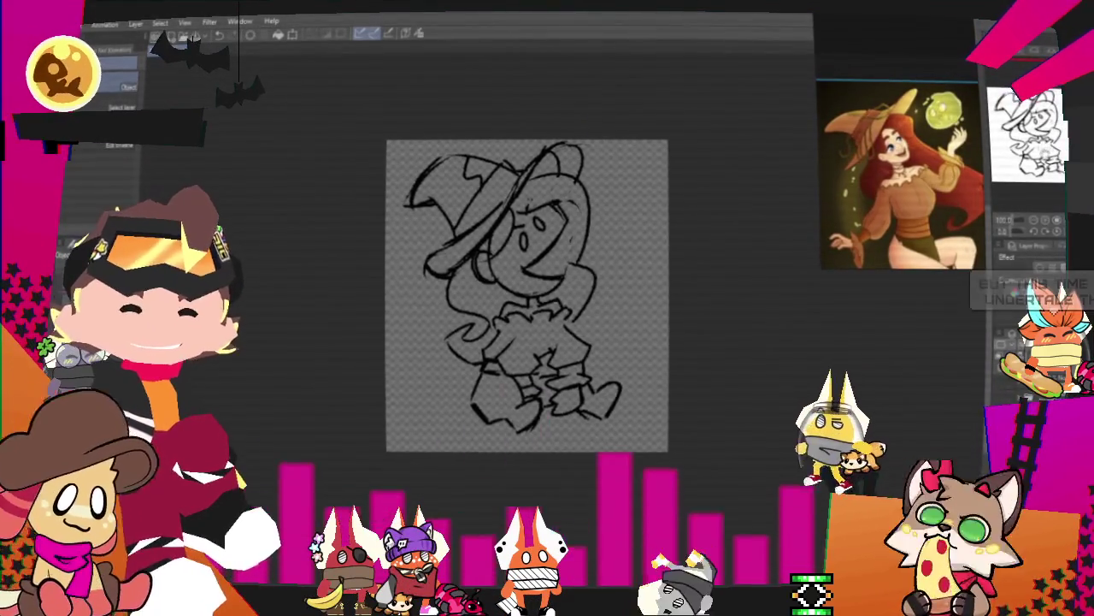
key(p)
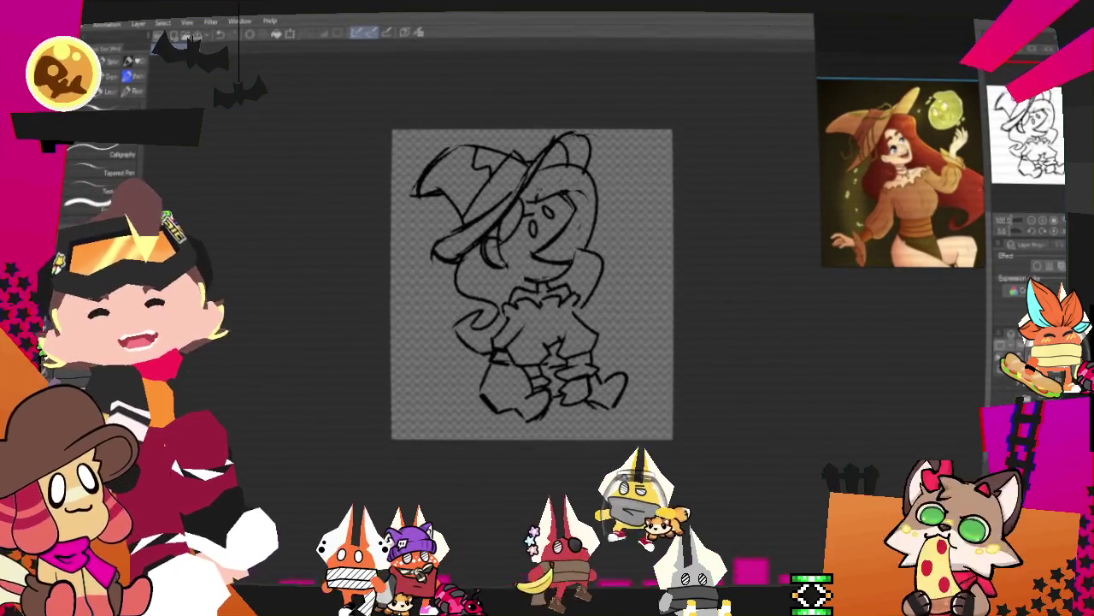
key(p)
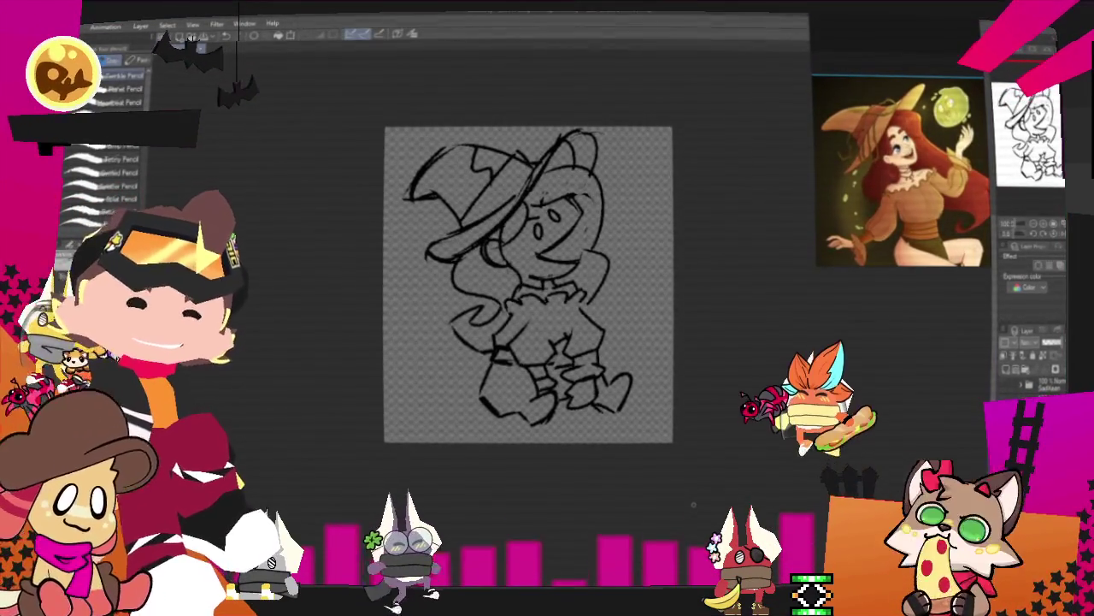
Switch to selection tools with M and lasso the sketch's lower body and legs
scroll(537, 301, up, 2)
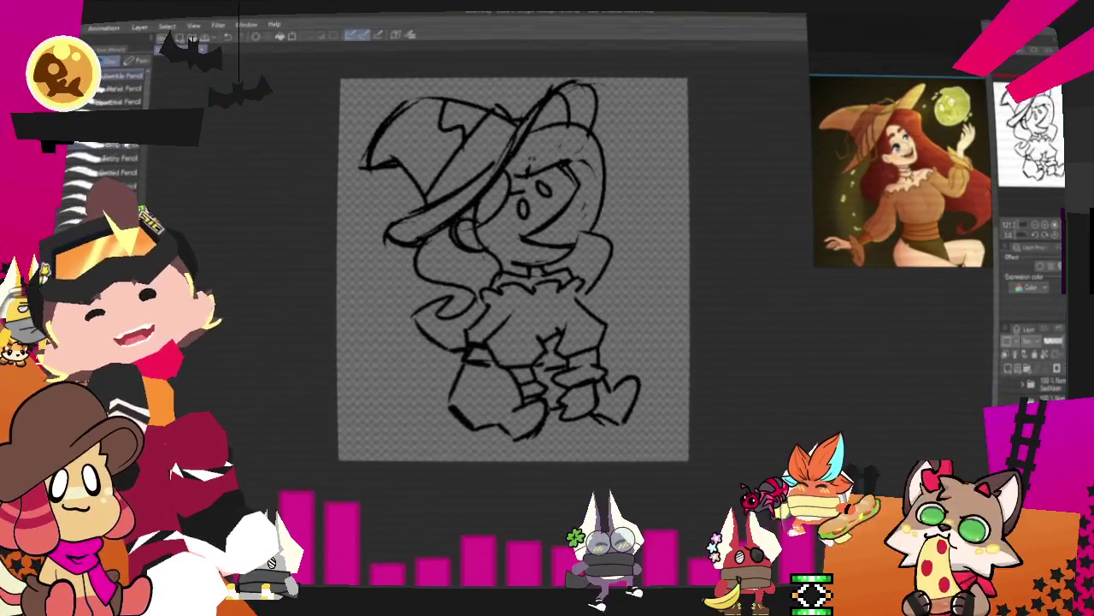
key(m)
mouse_move(652, 454)
mouse_down()
mouse_move(497, 303)
mouse_move(462, 325)
mouse_up()
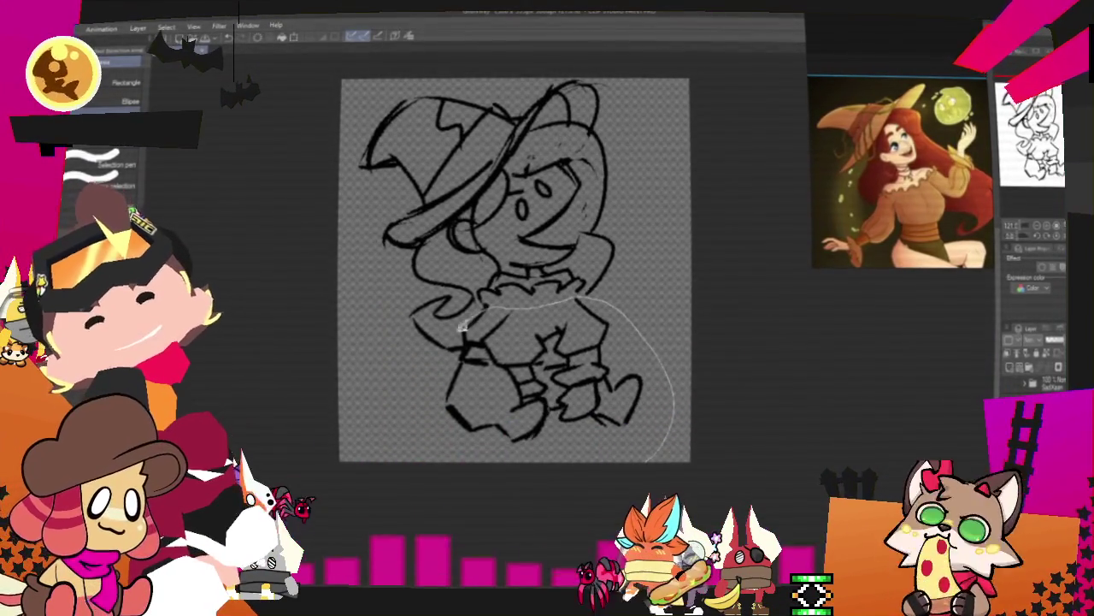
Free Transform the lassoed lower body and skew its bottom-left corner outward
key(o)
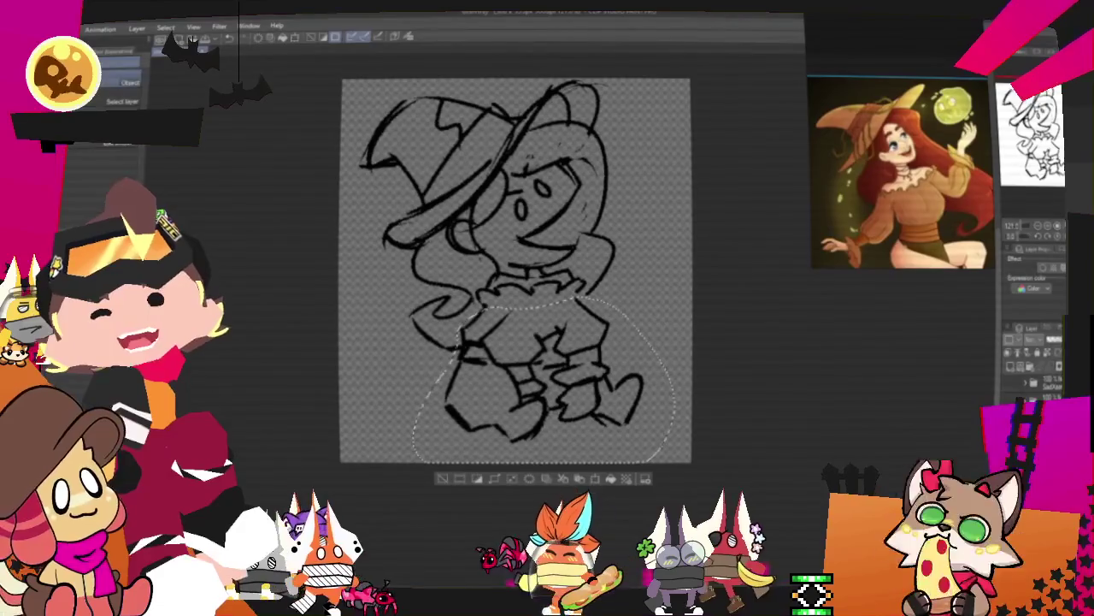
right_click(563, 395)
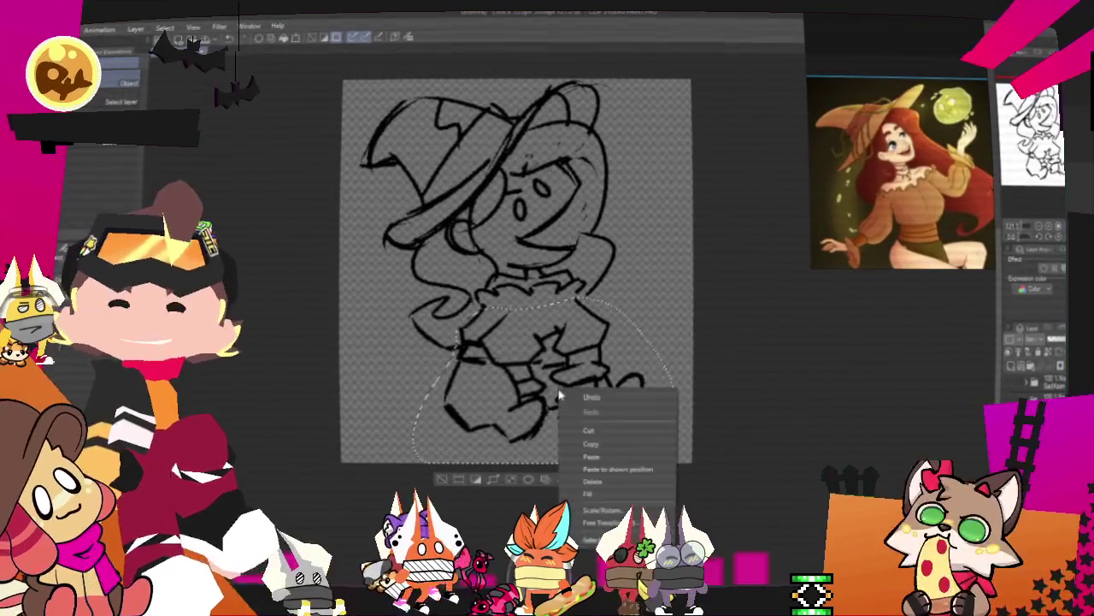
click(598, 496)
drag(411, 467, 387, 458)
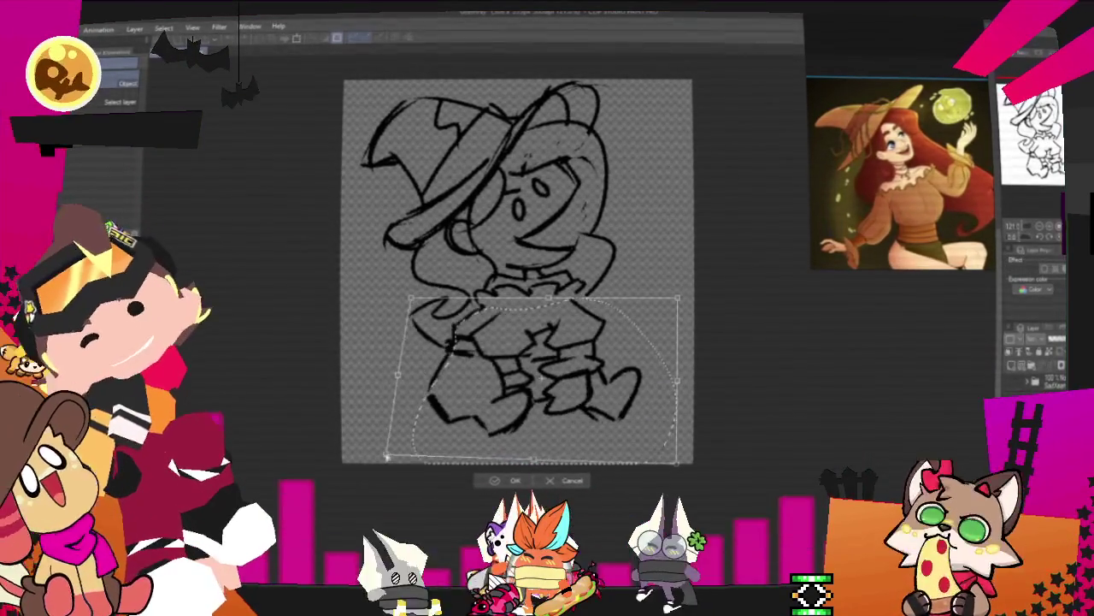